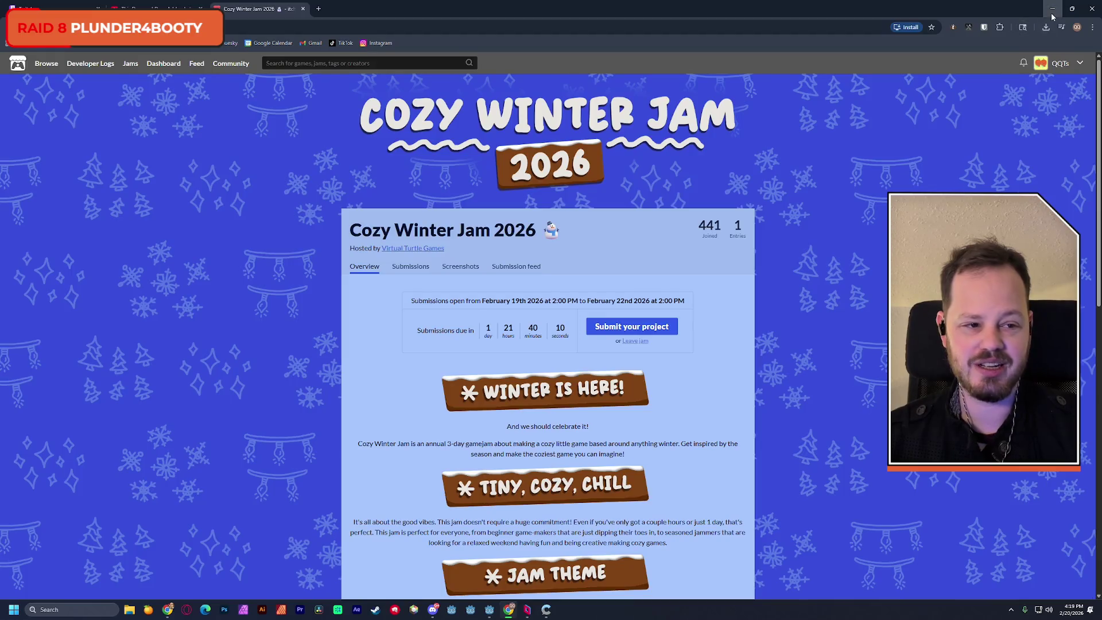
Switch from Chrome back to the Godot editor showing the kitchen scene.
key(alt+Tab)
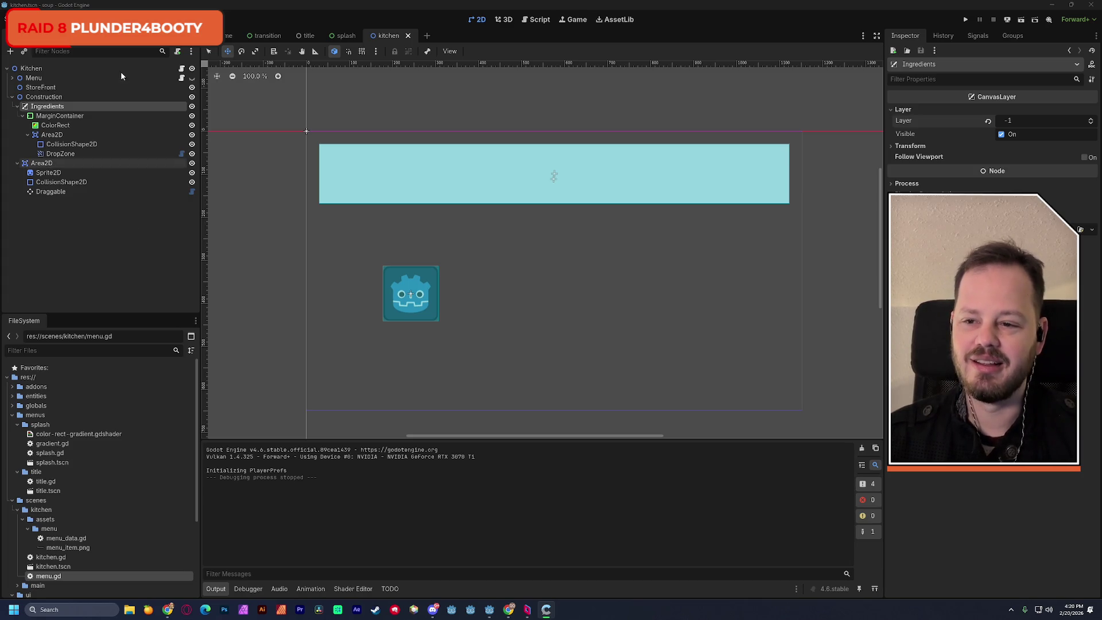
Select the Draggable node in the Scene dock to view its dragging properties in the Inspector.
click(100, 6)
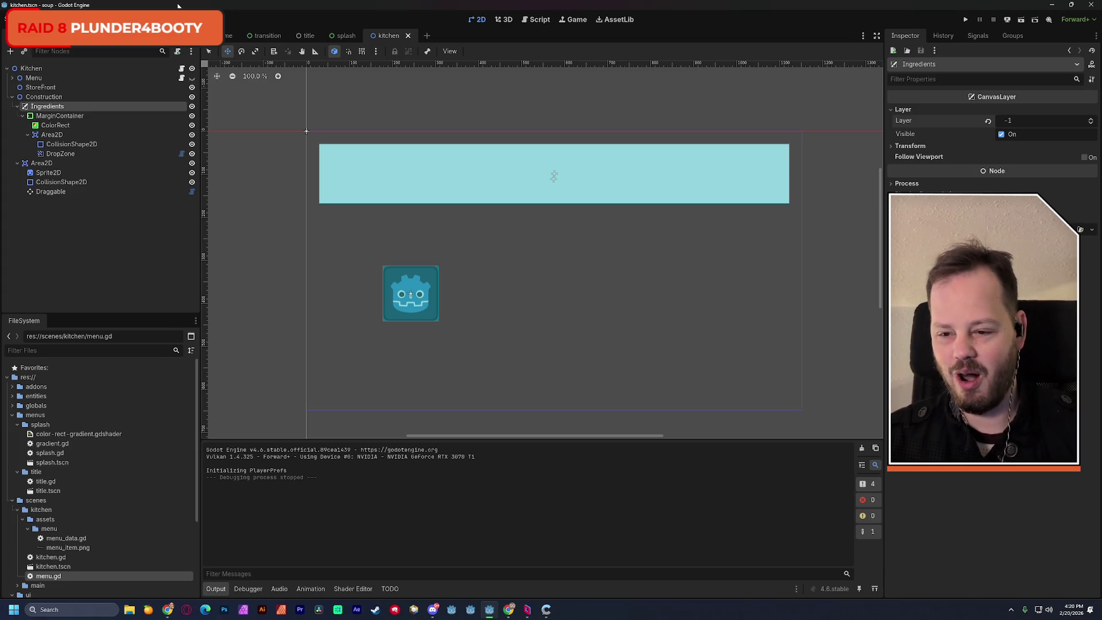
click(71, 192)
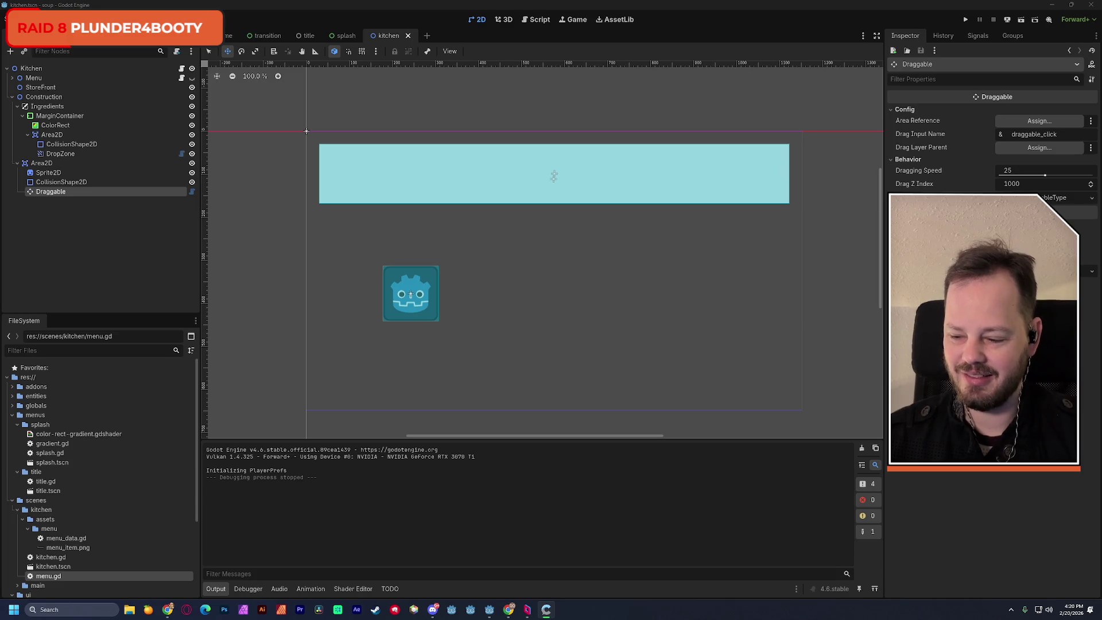
click(370, 6)
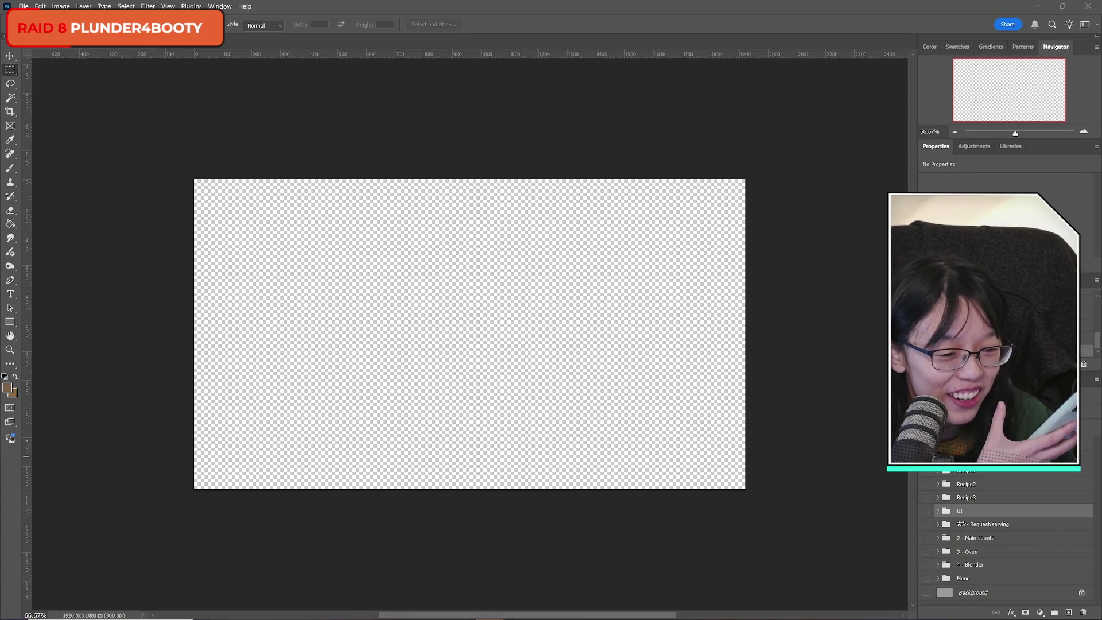
Select the whole canvas, show the UI and 1/5 - Request/serving groups, and expand UI.
key(ctrl+a)
click(925, 510)
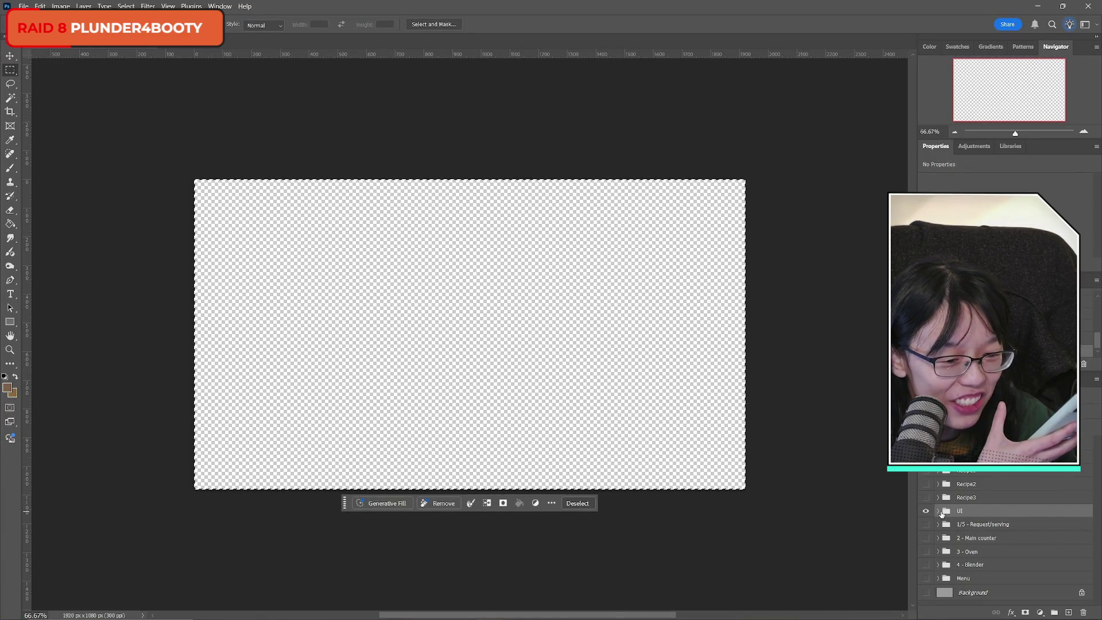
click(925, 524)
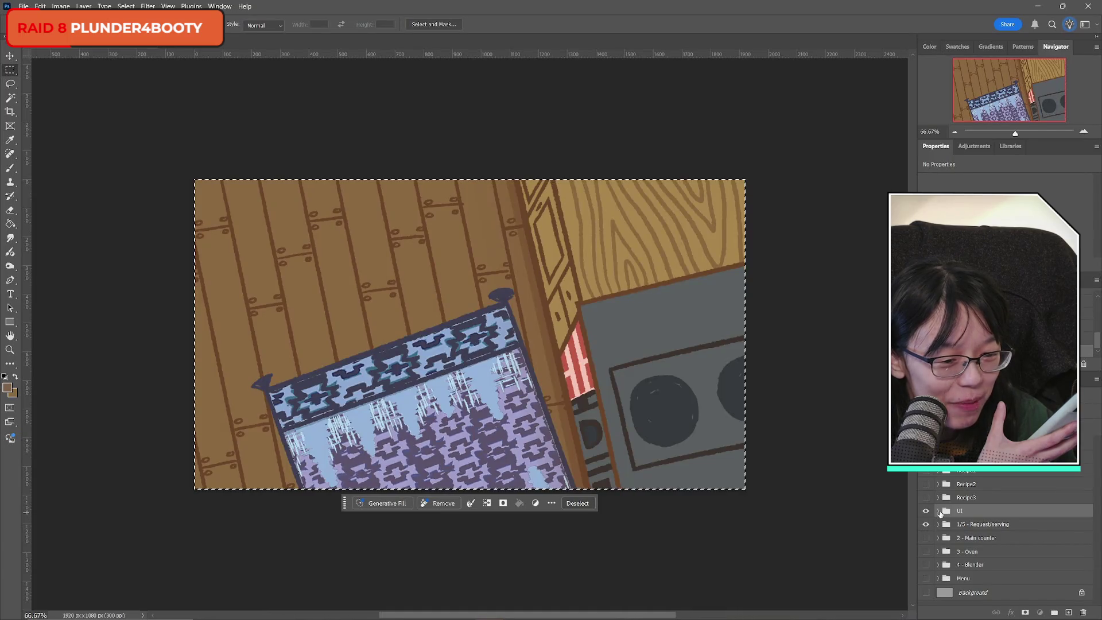
click(938, 511)
scroll(936, 510, down, 3)
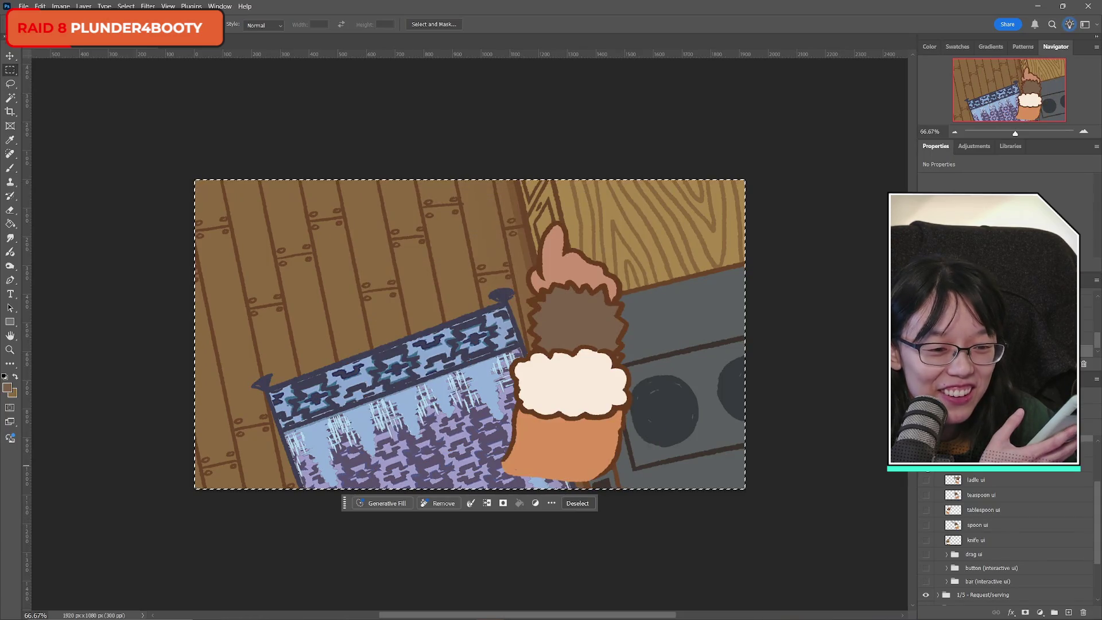
Preview each hand layer in turn (ladle, teaspoon, tablespoon, spoon, knife), hiding each afterward.
click(925, 480)
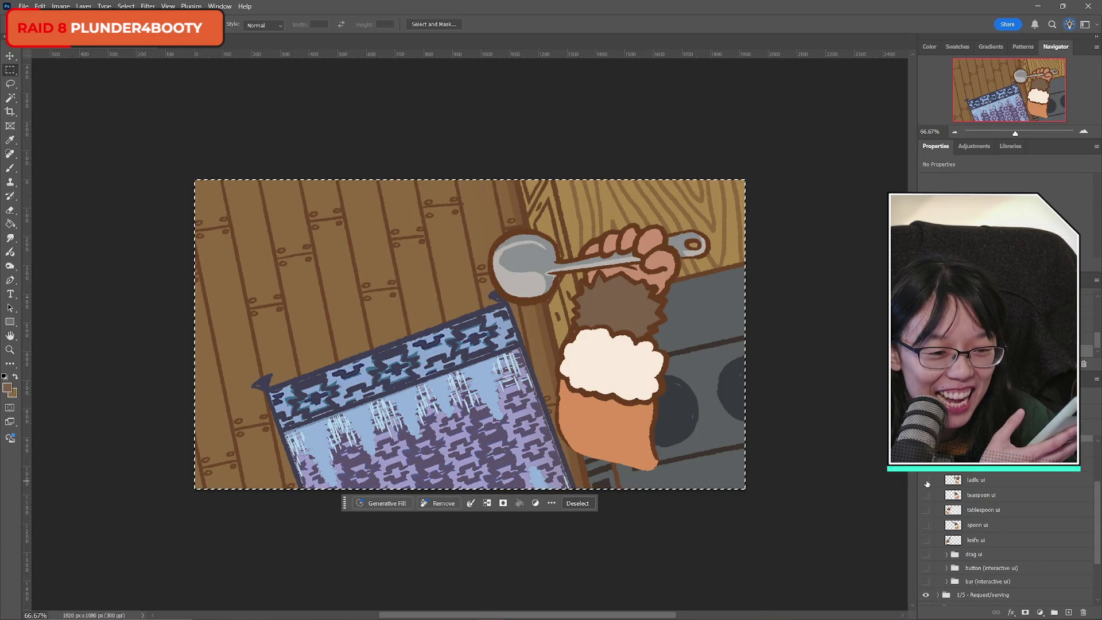
click(927, 483)
click(925, 494)
click(924, 494)
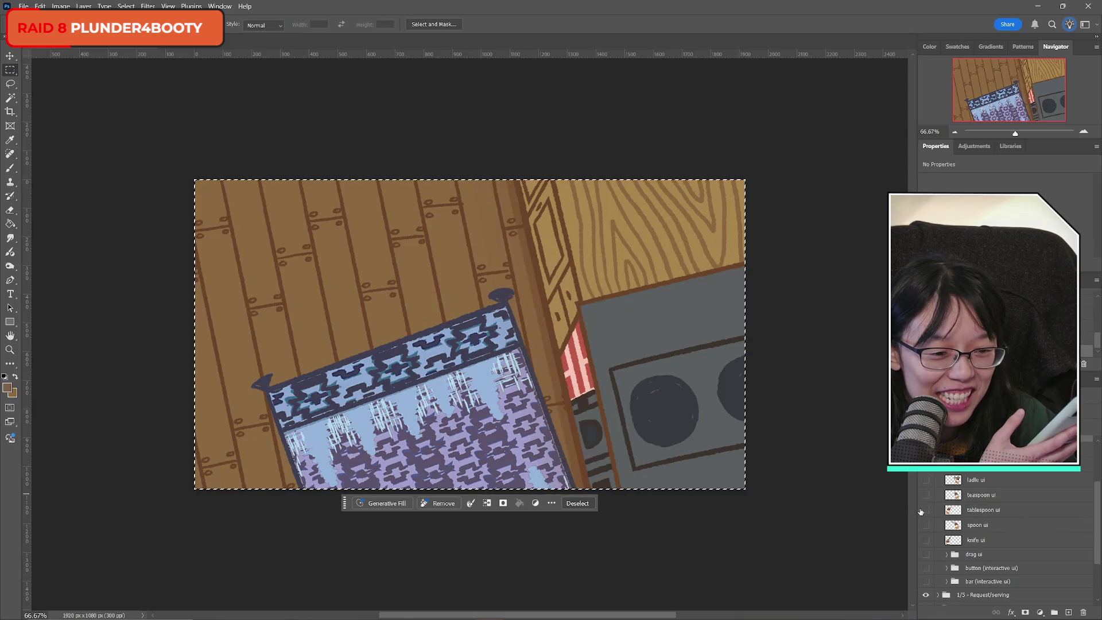
click(925, 510)
click(925, 510)
click(925, 525)
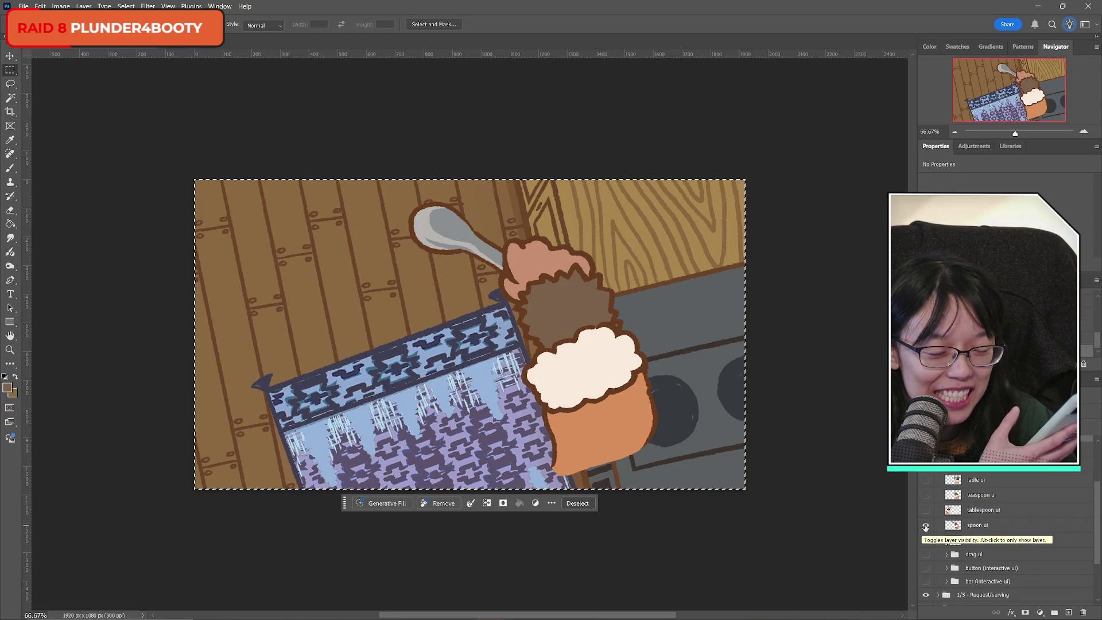
click(925, 525)
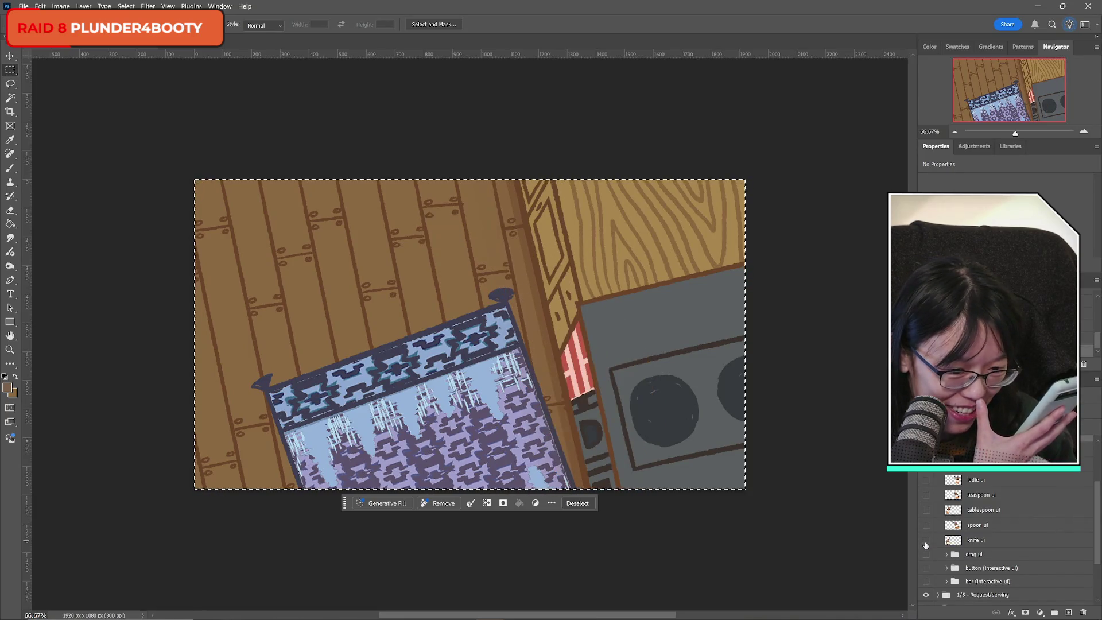
click(925, 540)
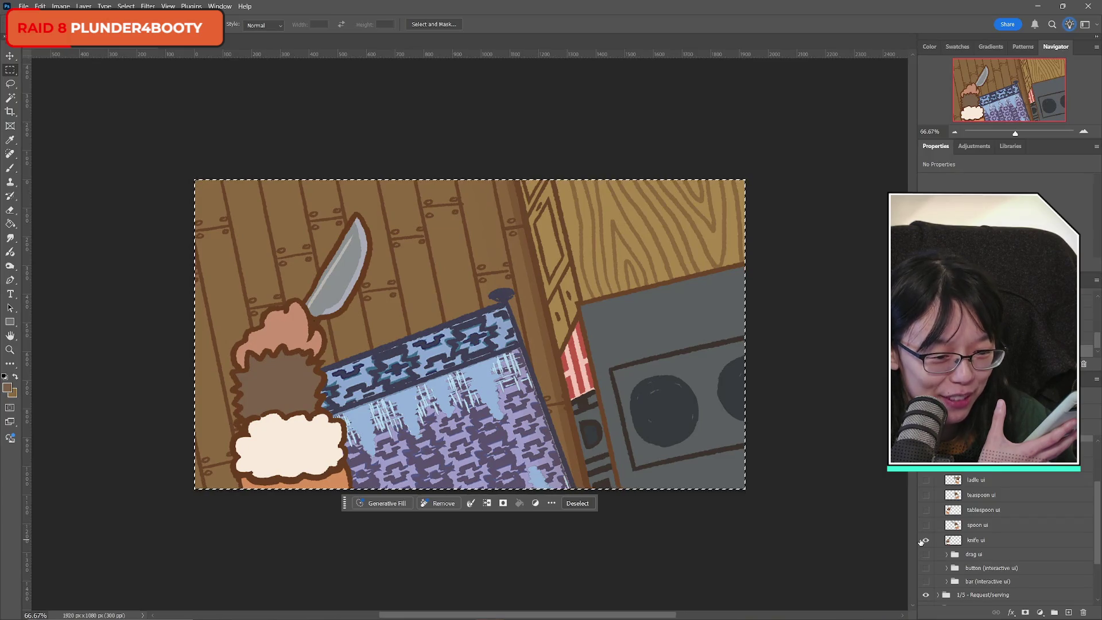
click(925, 540)
Preview the drag ui monkey hand, including its closed-hand layer, then hide it.
click(925, 554)
click(946, 555)
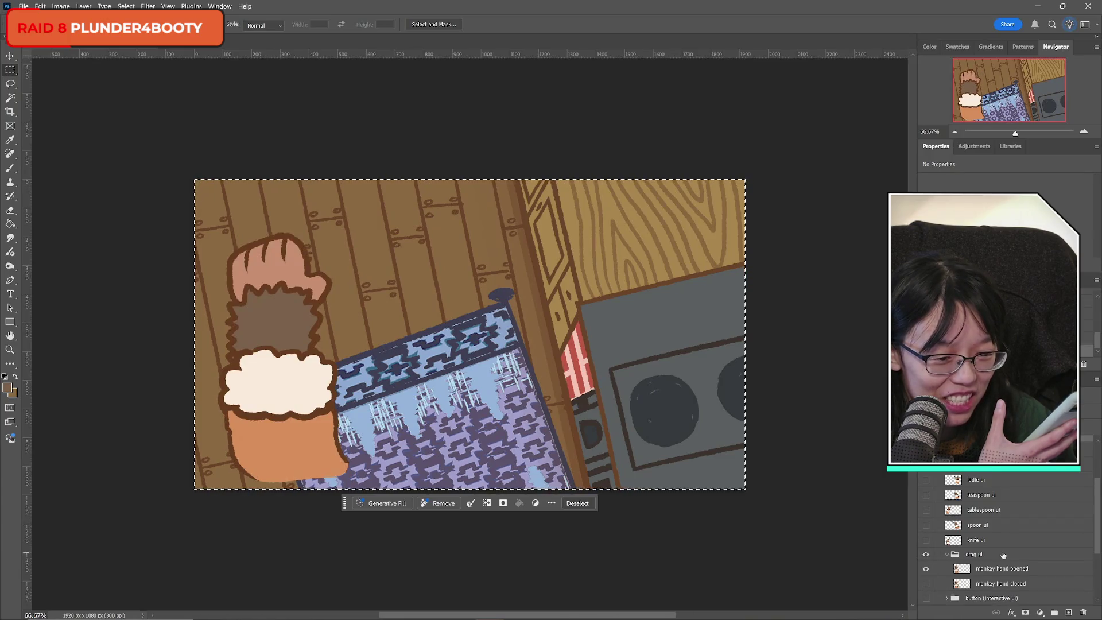
click(926, 583)
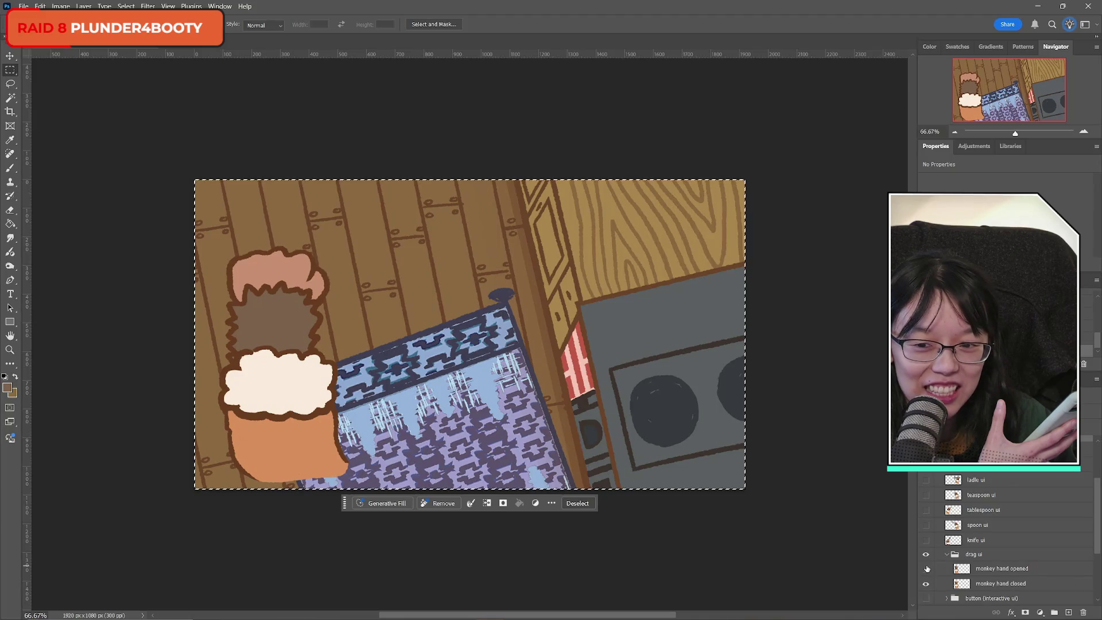
click(947, 555)
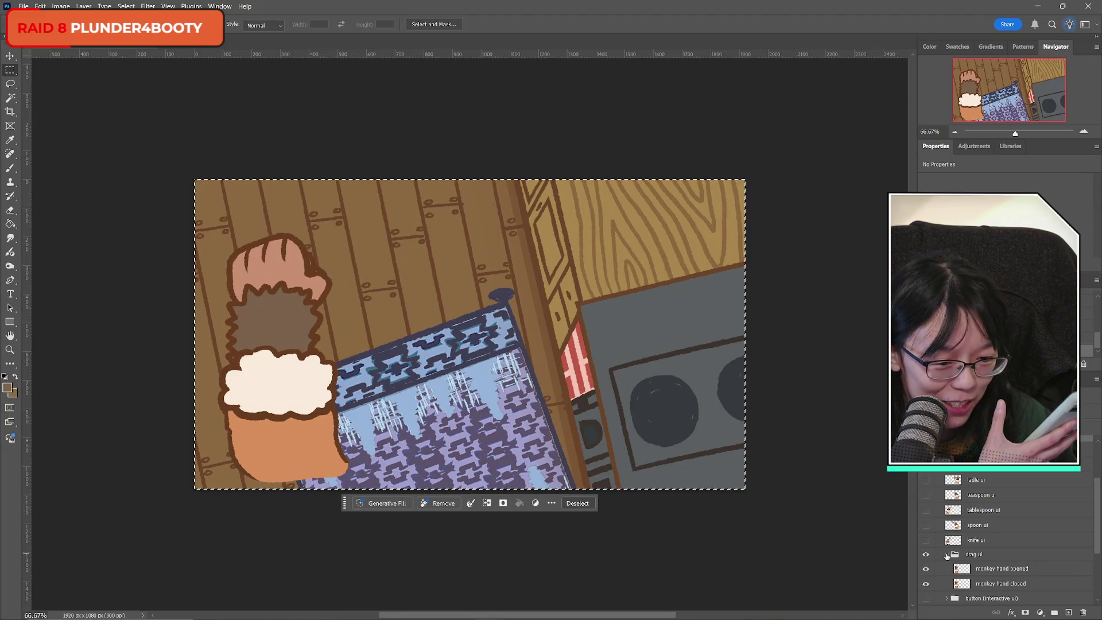
click(925, 554)
Preview the green interactive button and its states, then hide it.
click(925, 568)
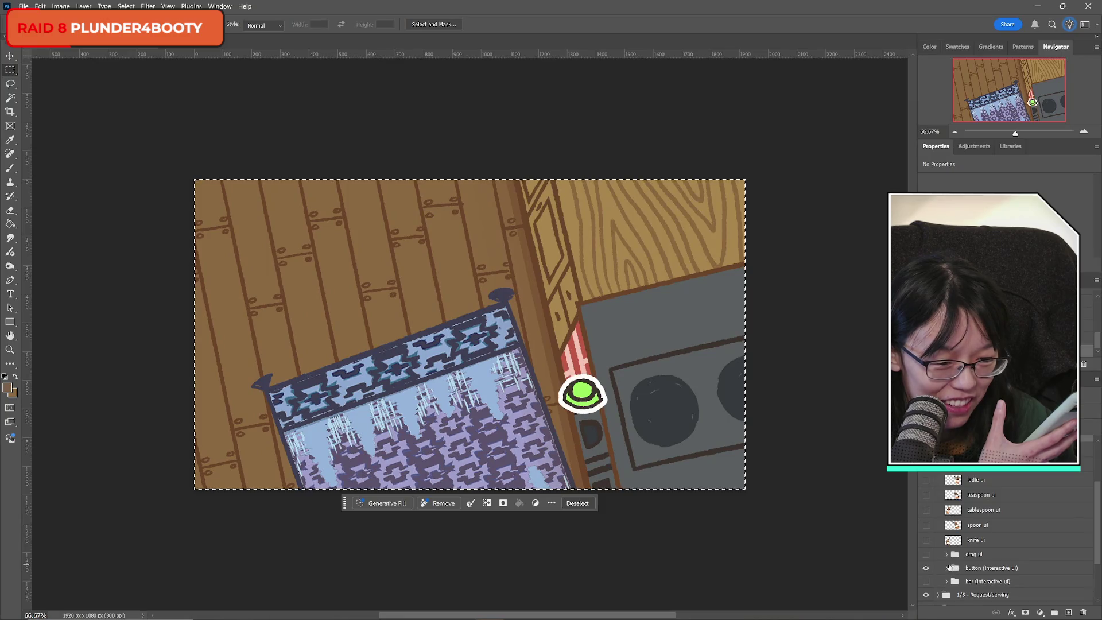
click(946, 568)
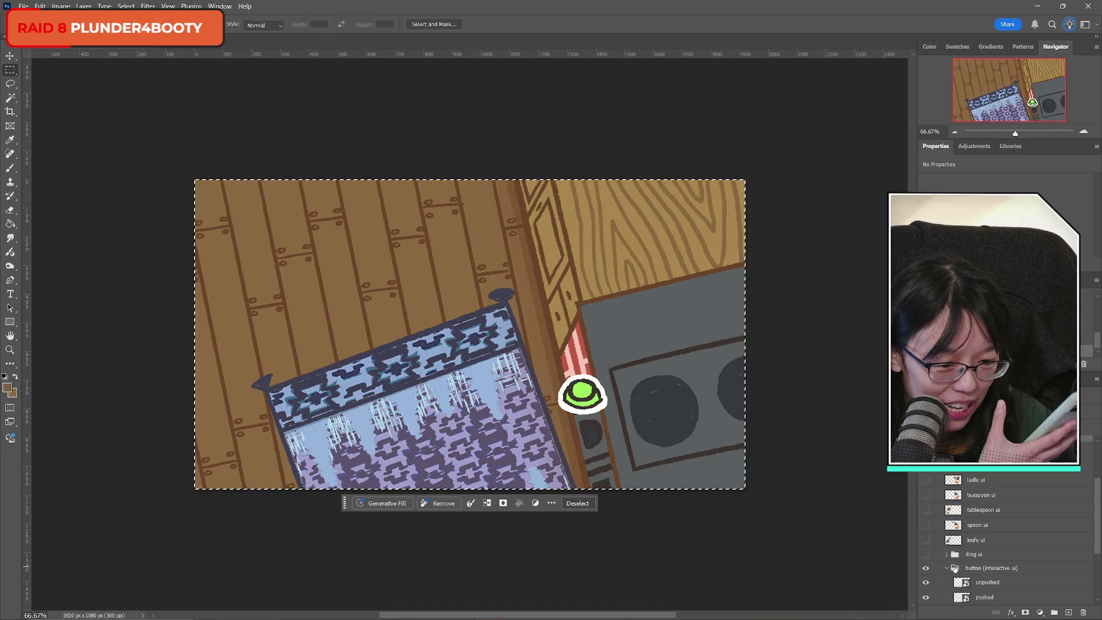
click(946, 568)
click(925, 568)
Show the bar (interactive ui) cooking markers and expand the bar group.
click(925, 581)
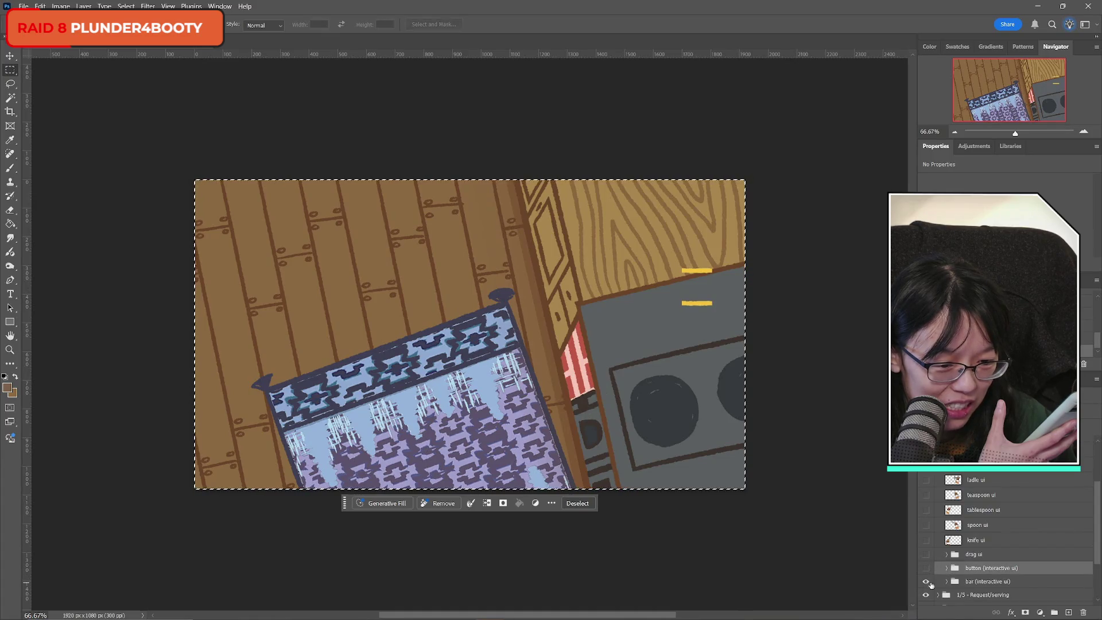
click(946, 581)
scroll(975, 551, down, 3)
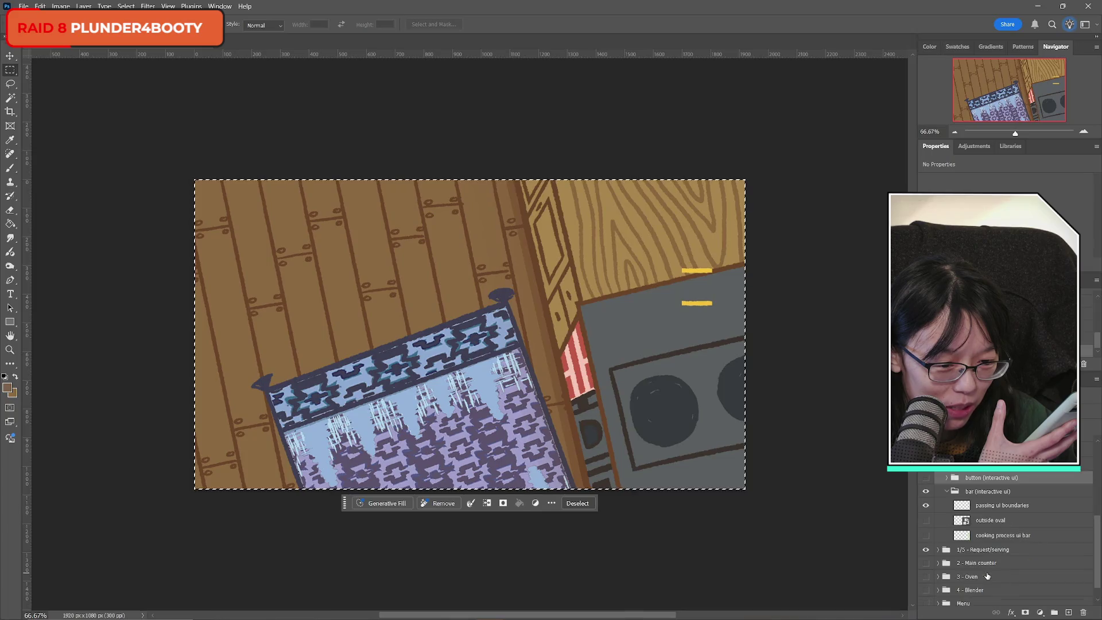
Show the outside oval and cooking process bar, collapse the bar group, and check the bar off and on.
drag(924, 518, 925, 535)
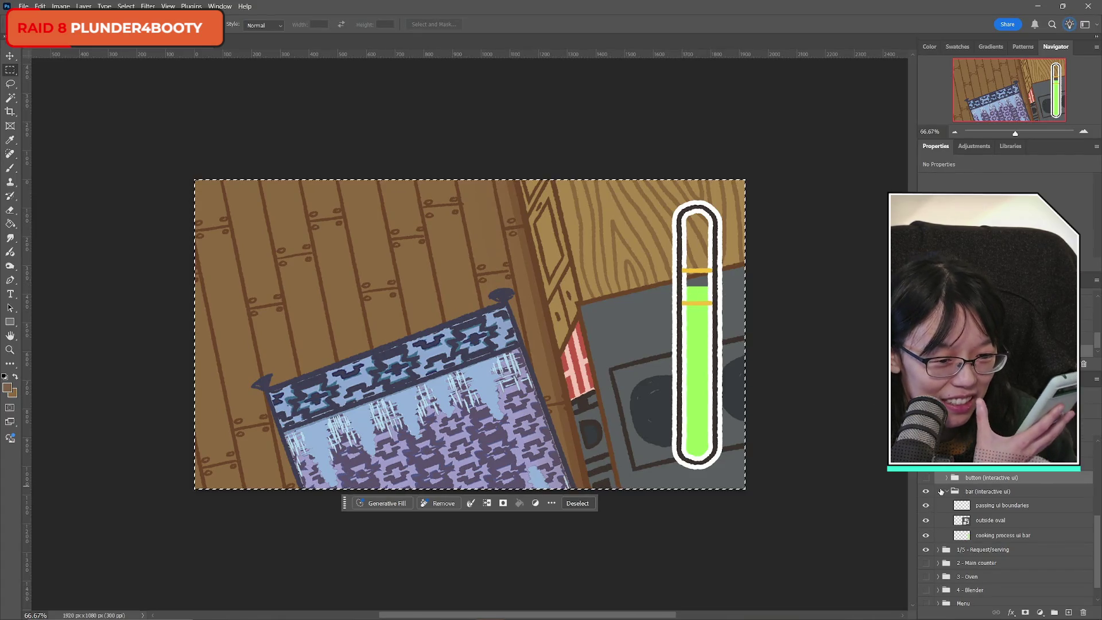
click(947, 493)
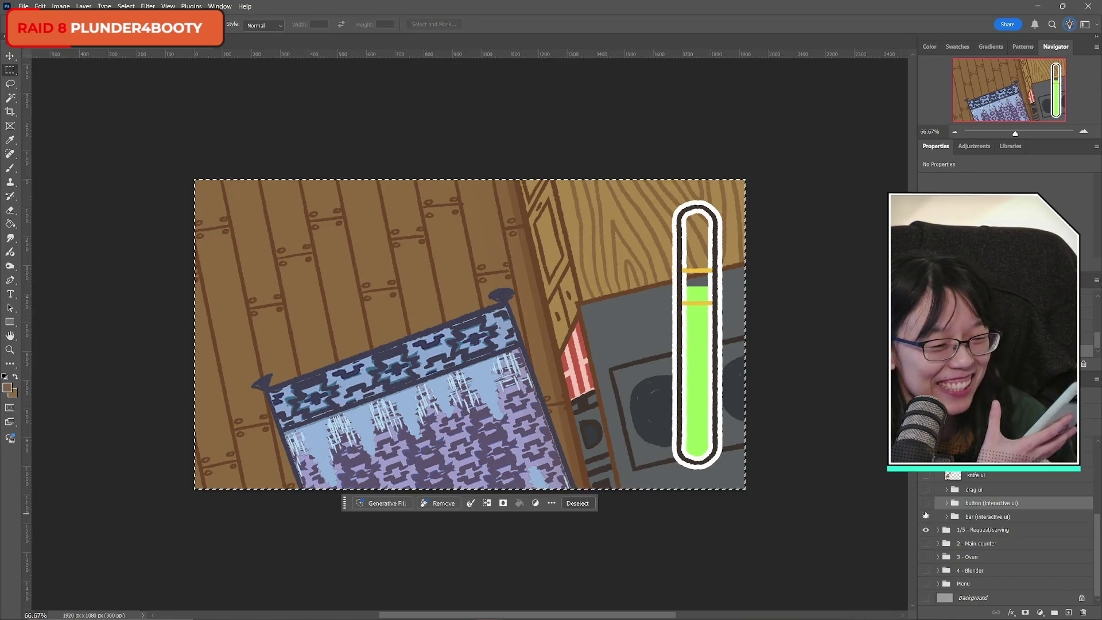
click(925, 517)
click(925, 517)
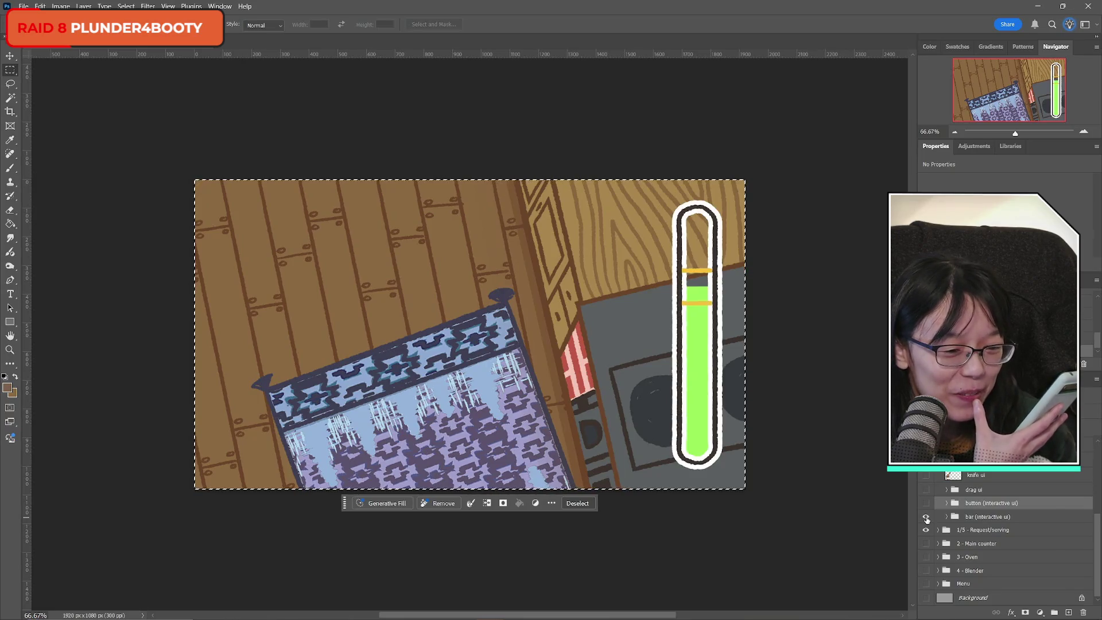
scroll(982, 549, up, 5)
scroll(983, 549, down, 3)
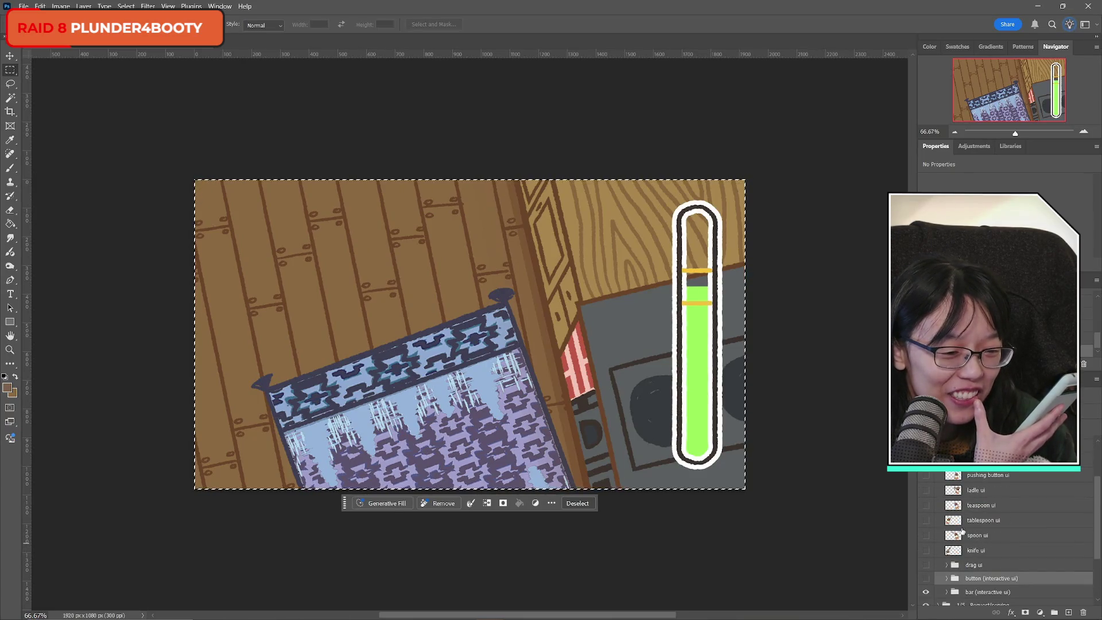
Preview the ladle, teaspoon, tablespoon and spoon hand layers again, leaving them hidden.
click(926, 491)
click(926, 491)
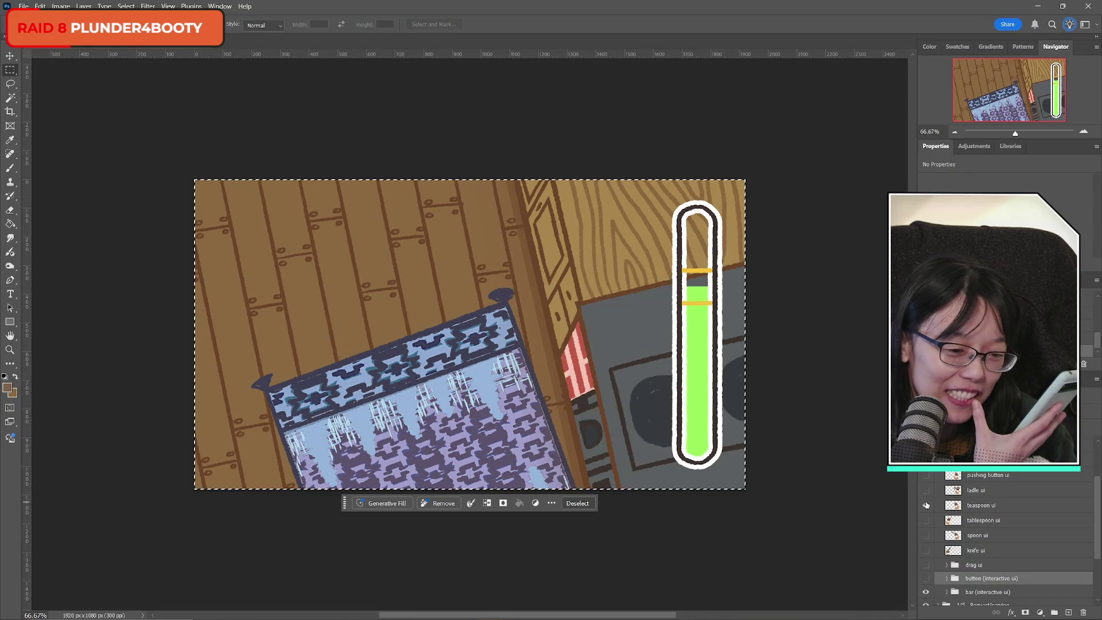
click(926, 505)
click(926, 506)
click(925, 506)
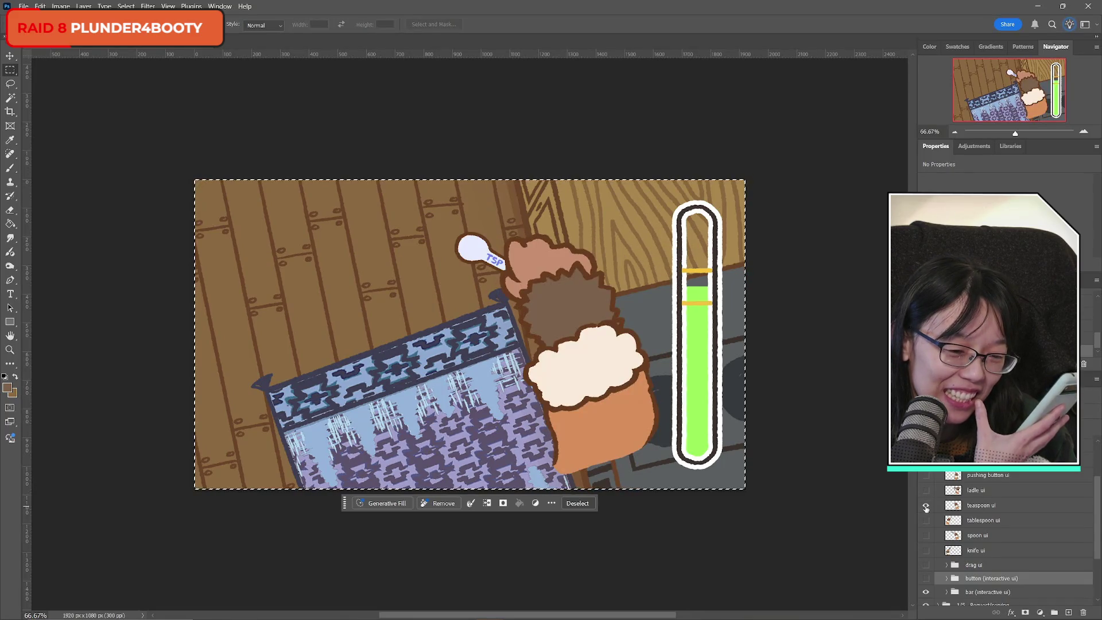
click(926, 506)
click(925, 520)
click(926, 521)
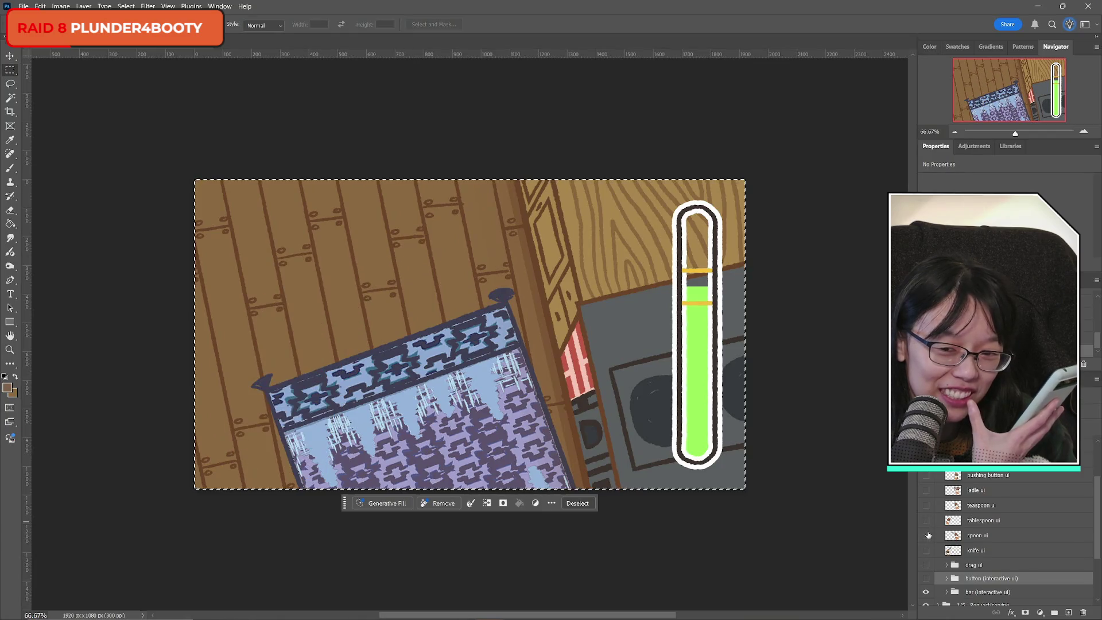
click(926, 535)
click(926, 535)
click(926, 535)
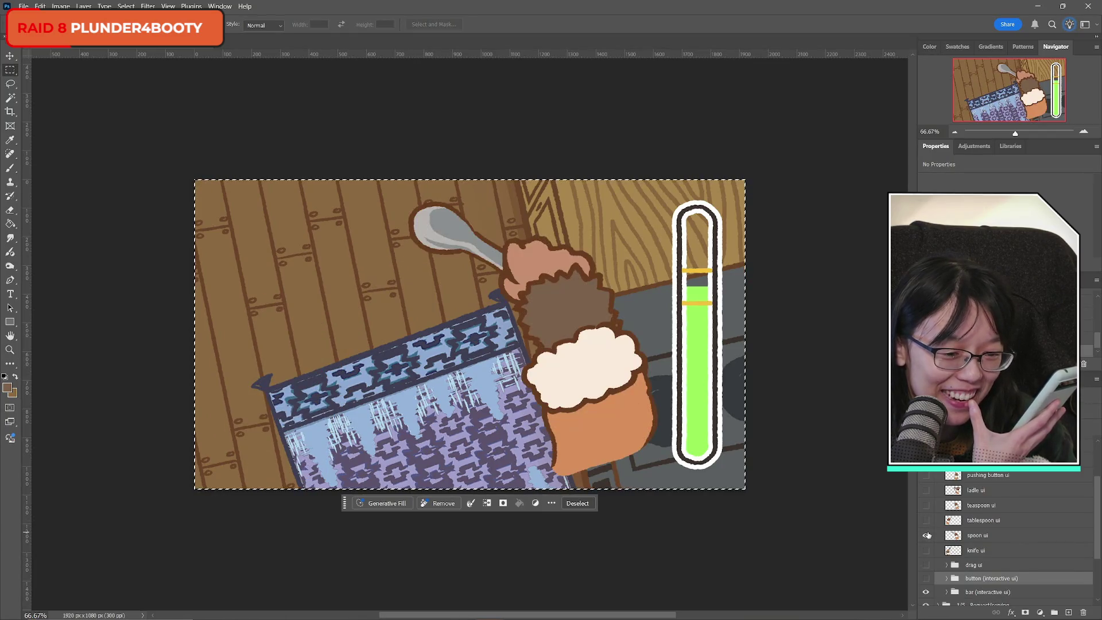
click(926, 535)
Collapse the UI group and toggle the green meter off and back on, leaving it shown.
scroll(975, 524, up, 2)
click(937, 506)
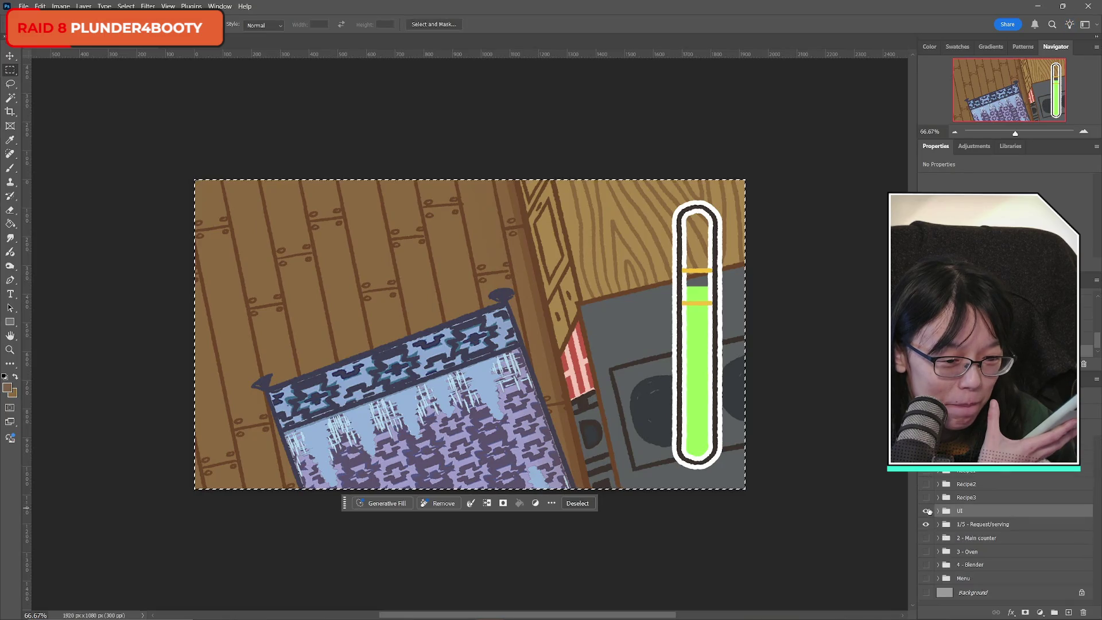
click(925, 511)
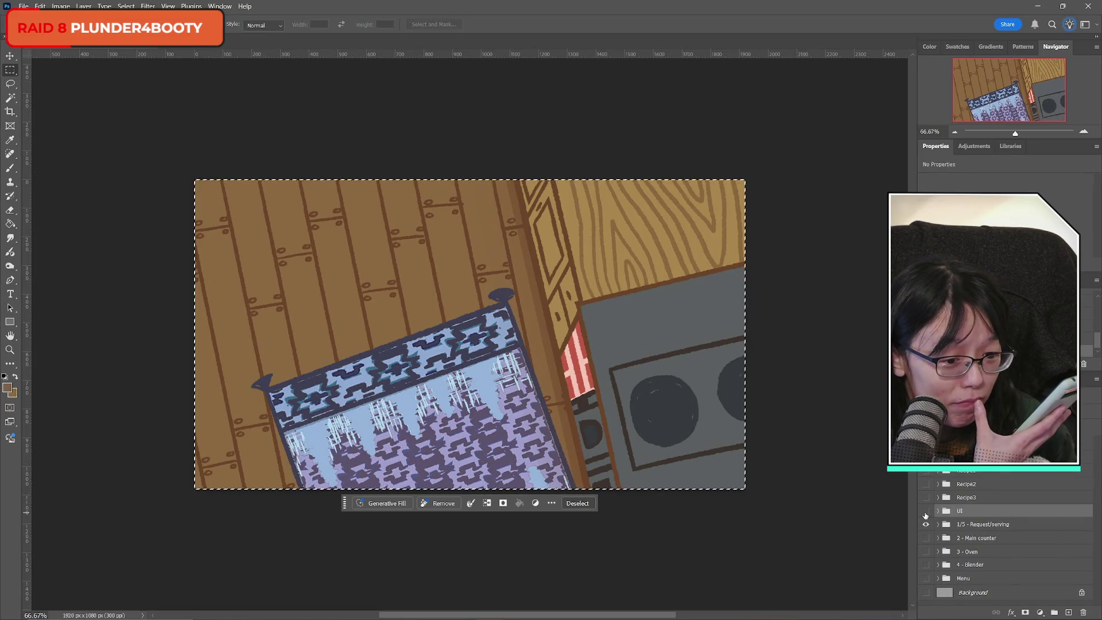
click(925, 511)
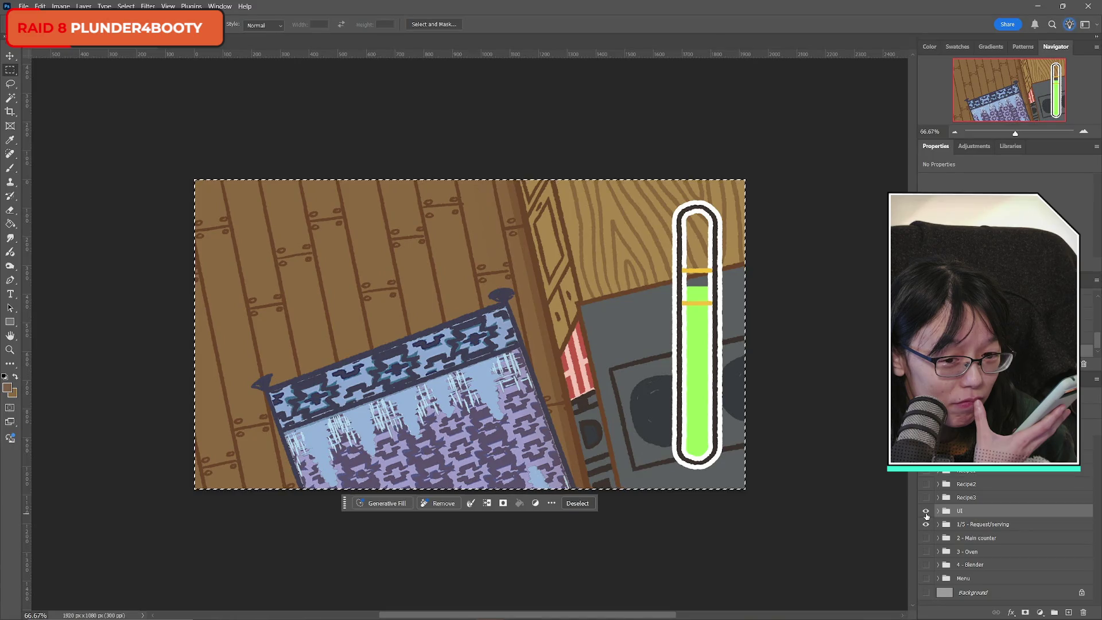
click(926, 512)
Hide the UI group's green meter and flick the 1/5 - Request/serving artwork, leaving it visible.
click(925, 512)
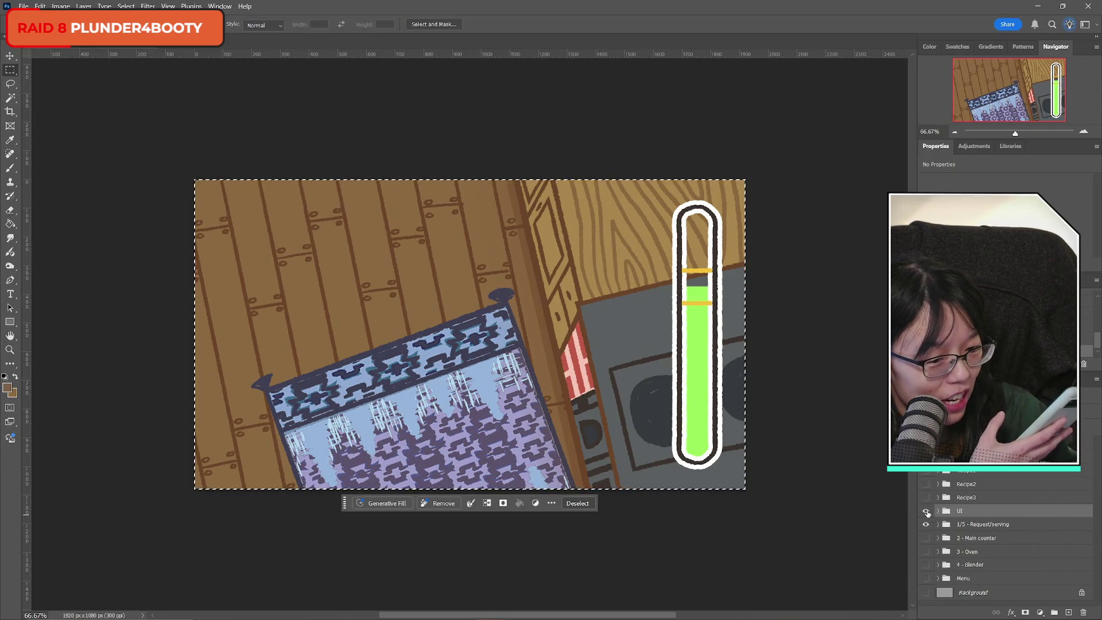
click(926, 511)
click(924, 526)
click(925, 525)
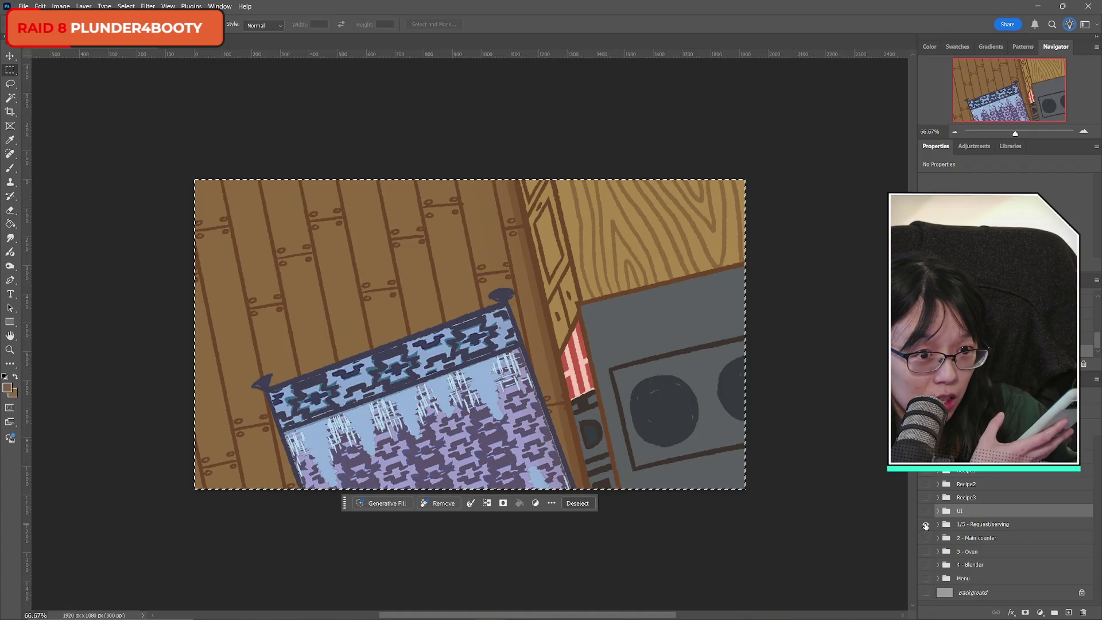
click(925, 525)
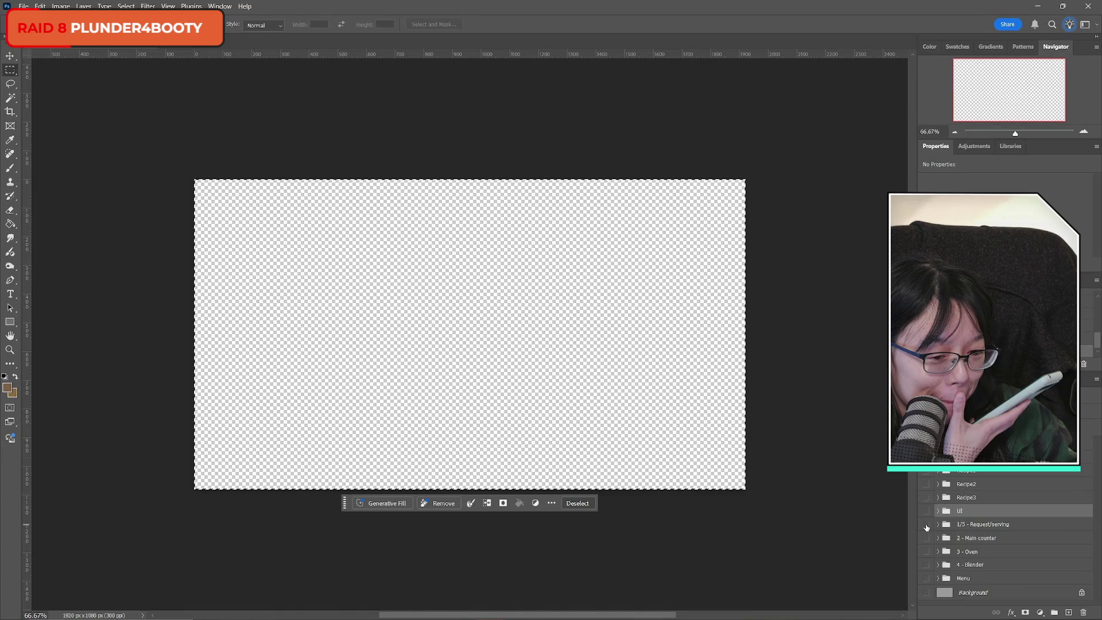
click(925, 525)
click(926, 525)
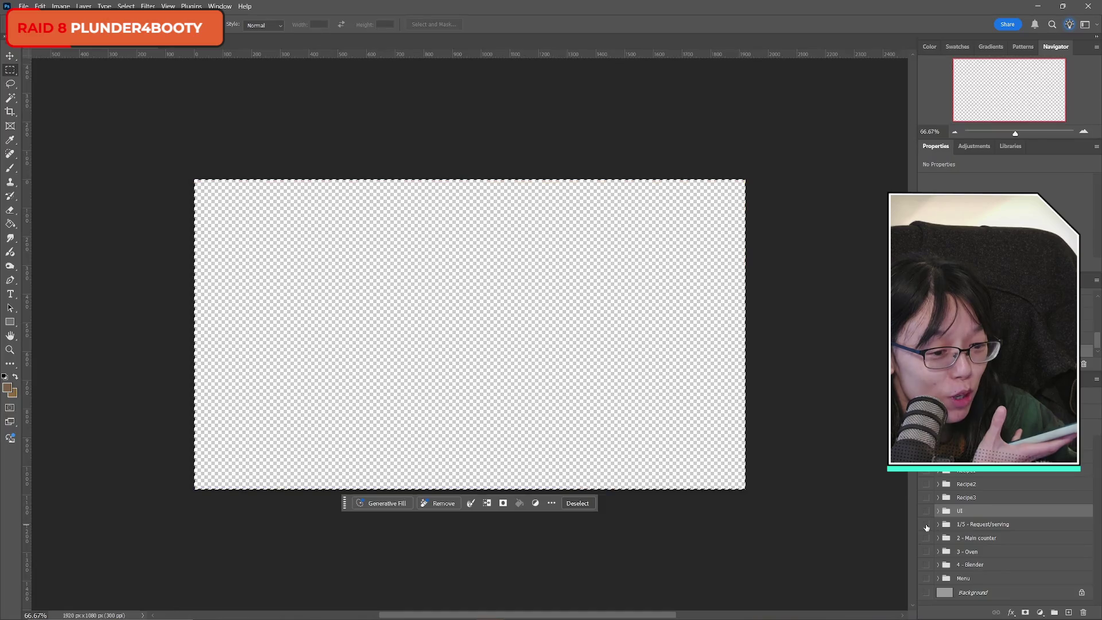
click(926, 525)
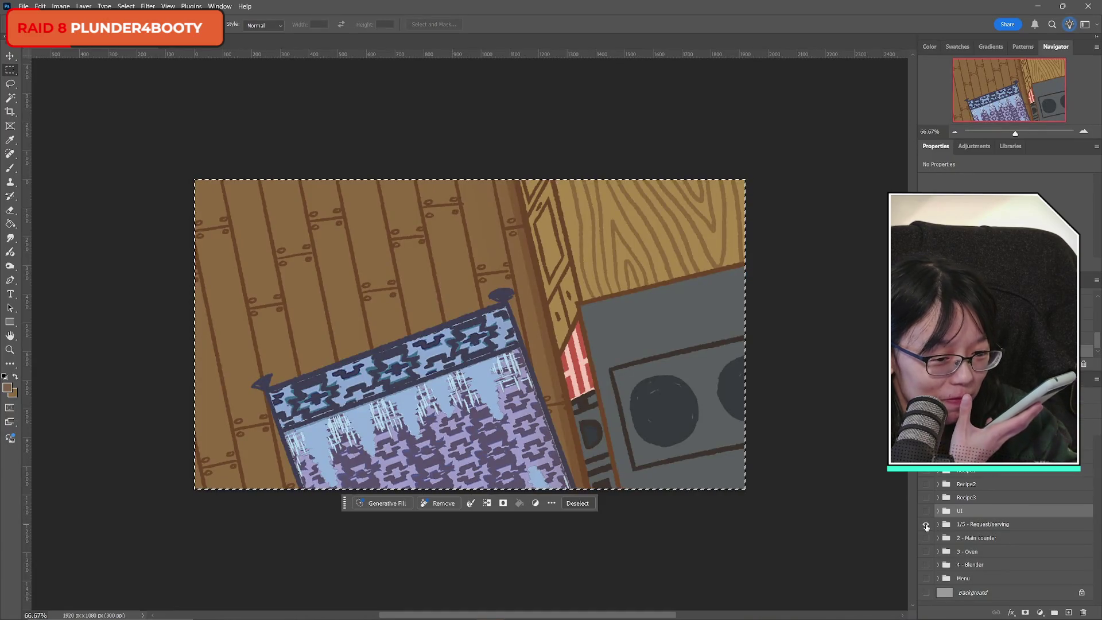
click(926, 525)
click(925, 525)
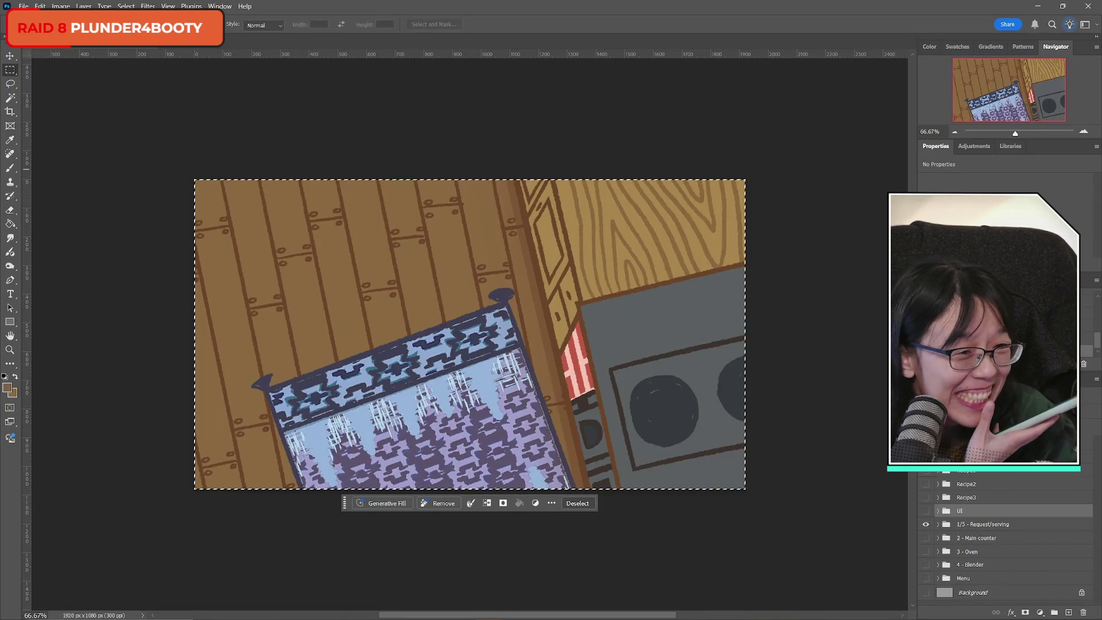
Deselect the canvas with Ctrl+D, reselect all, check the File menu, then deselect again.
key(ctrl+d)
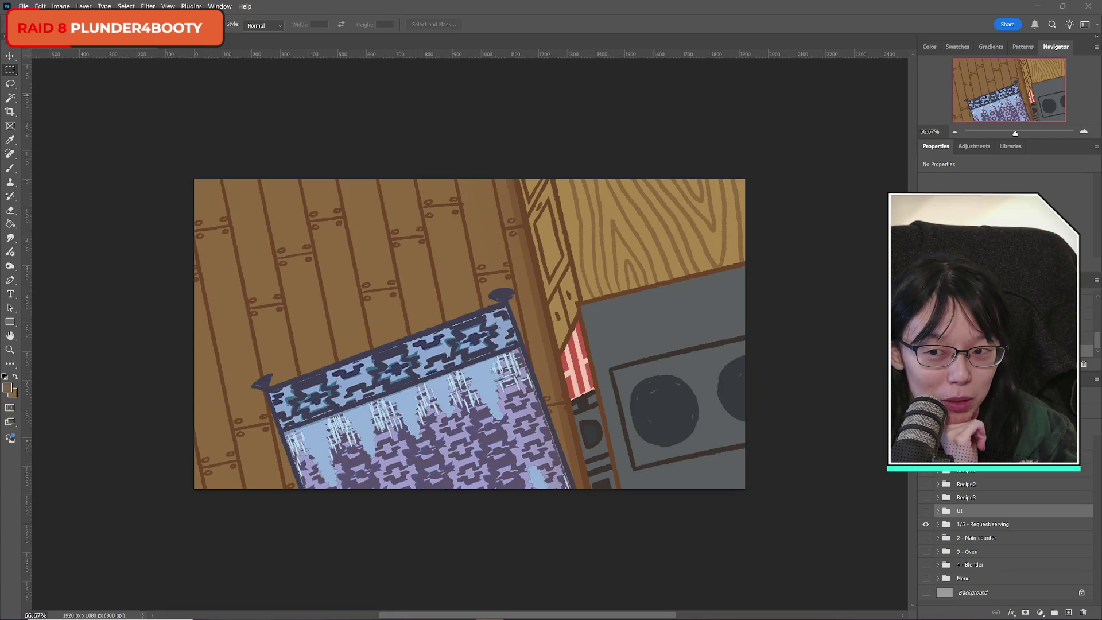
key(ctrl+a)
click(23, 6)
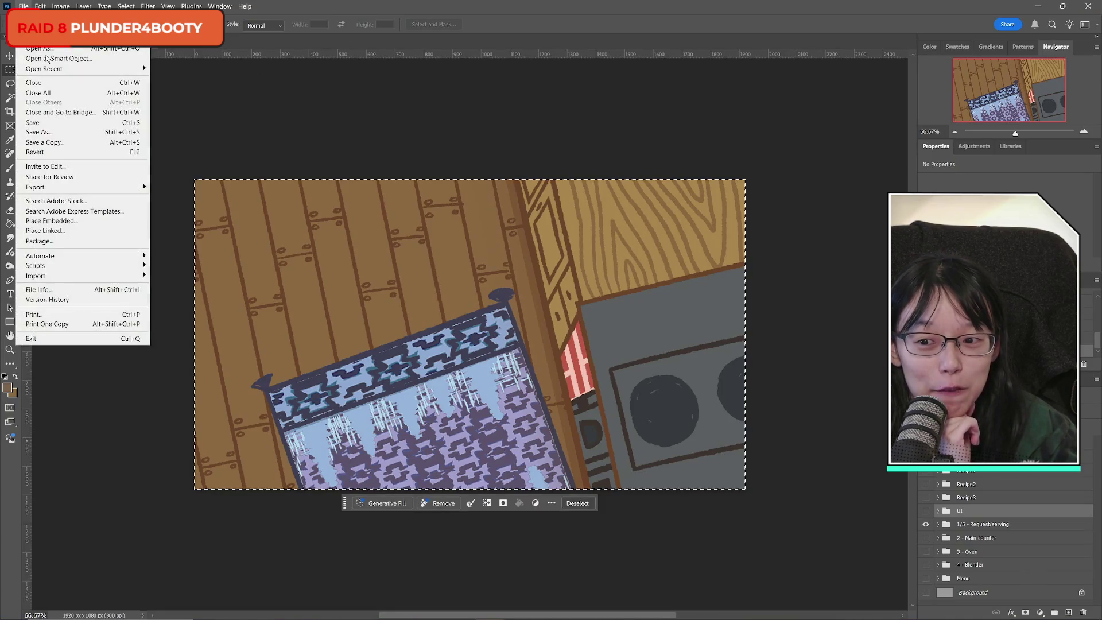
click(62, 123)
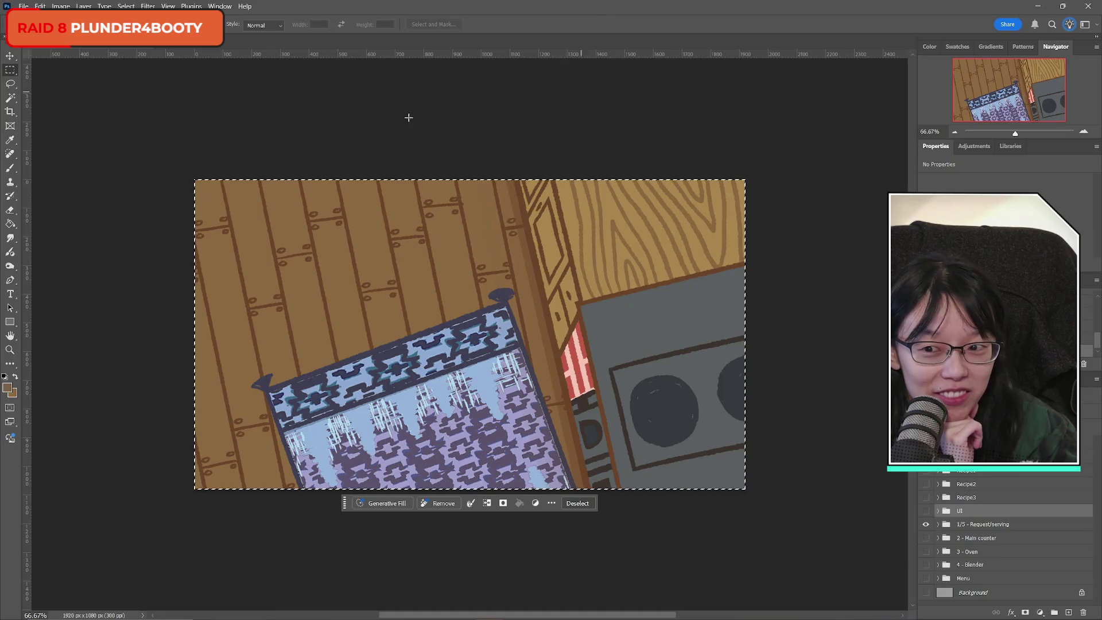
key(ctrl+d)
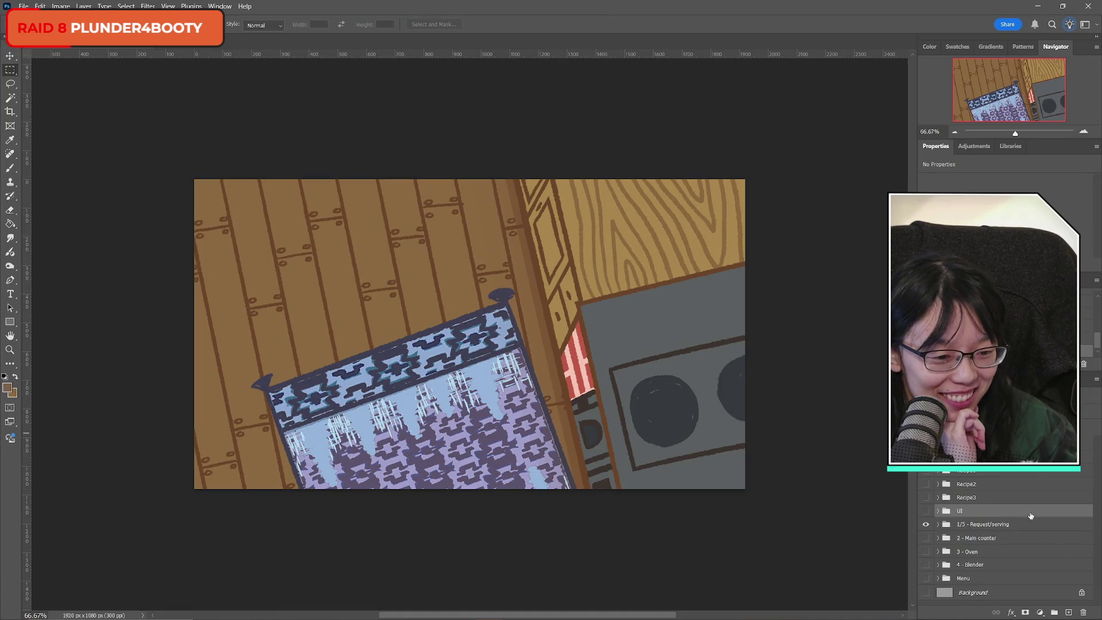
click(926, 510)
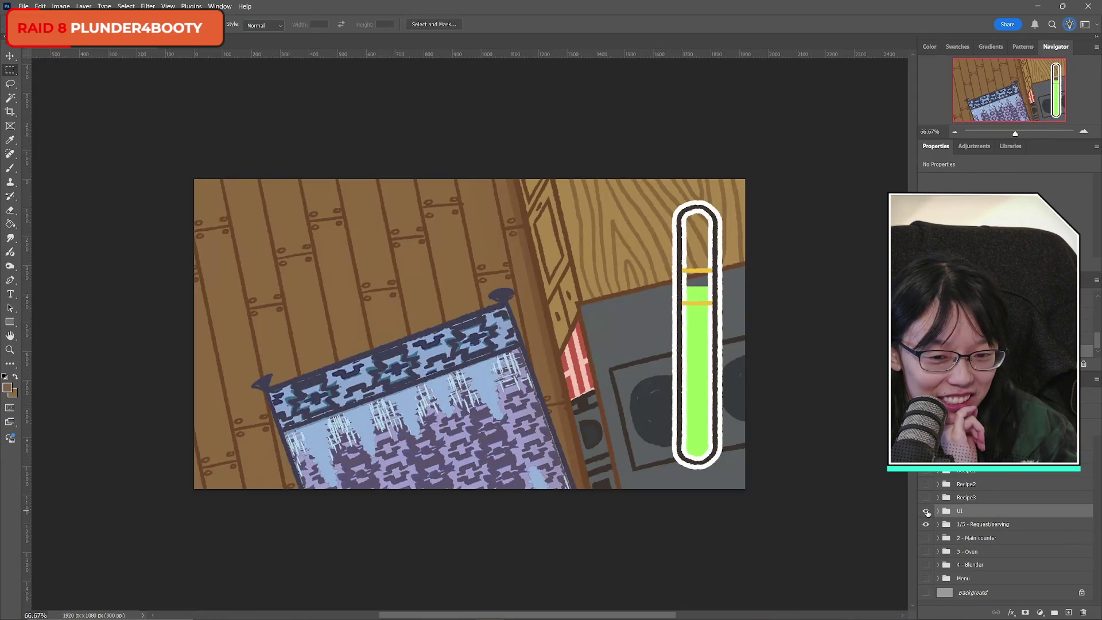
click(926, 511)
click(926, 511)
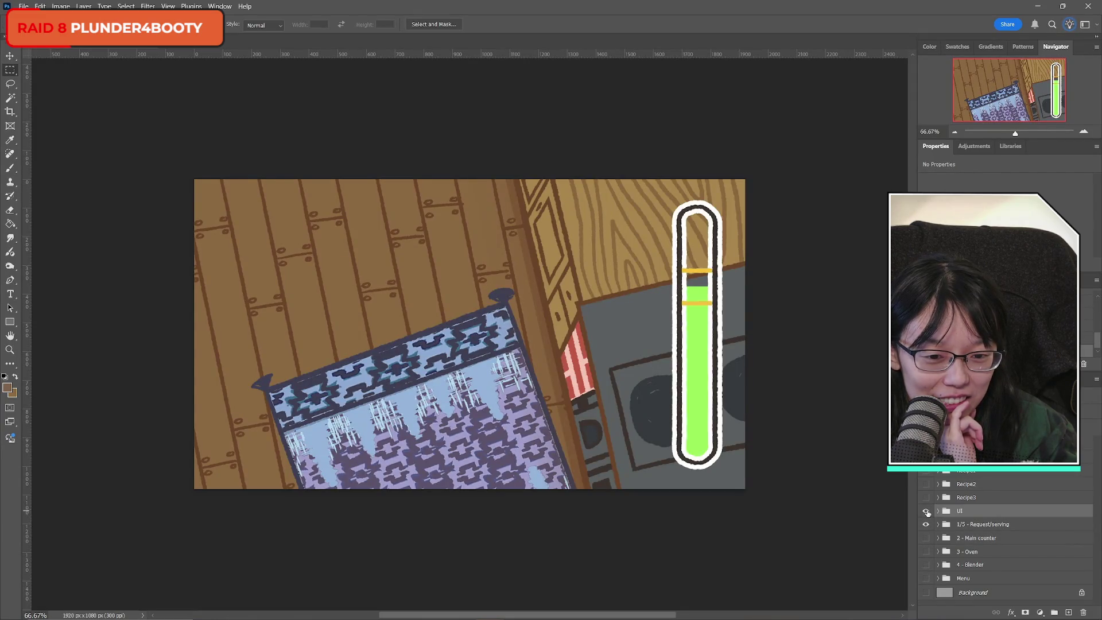
click(926, 511)
click(925, 524)
click(925, 525)
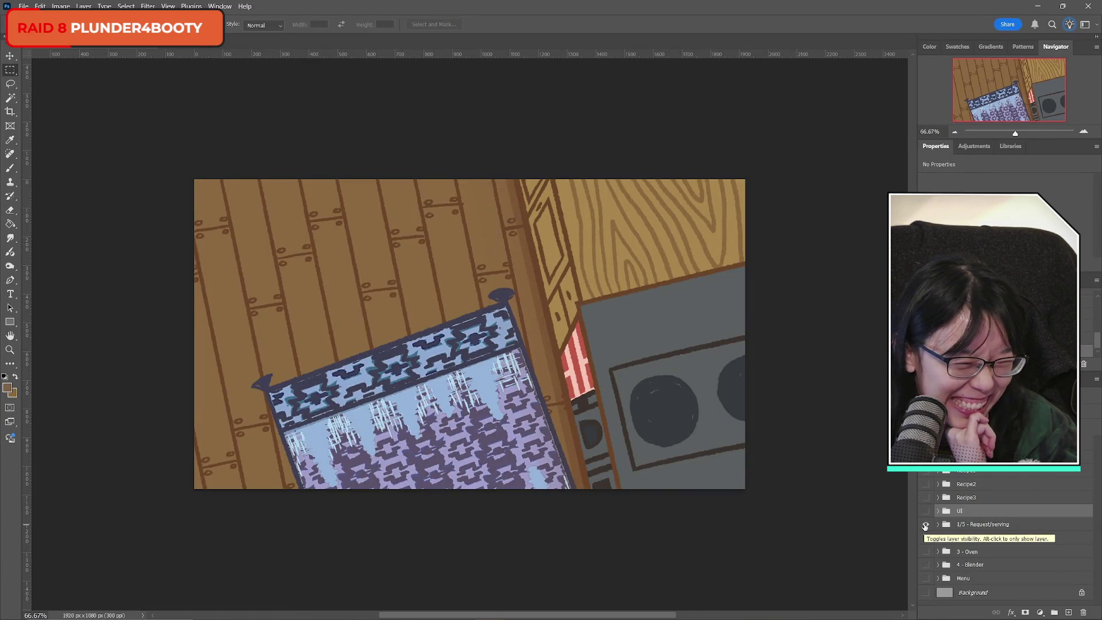
click(925, 525)
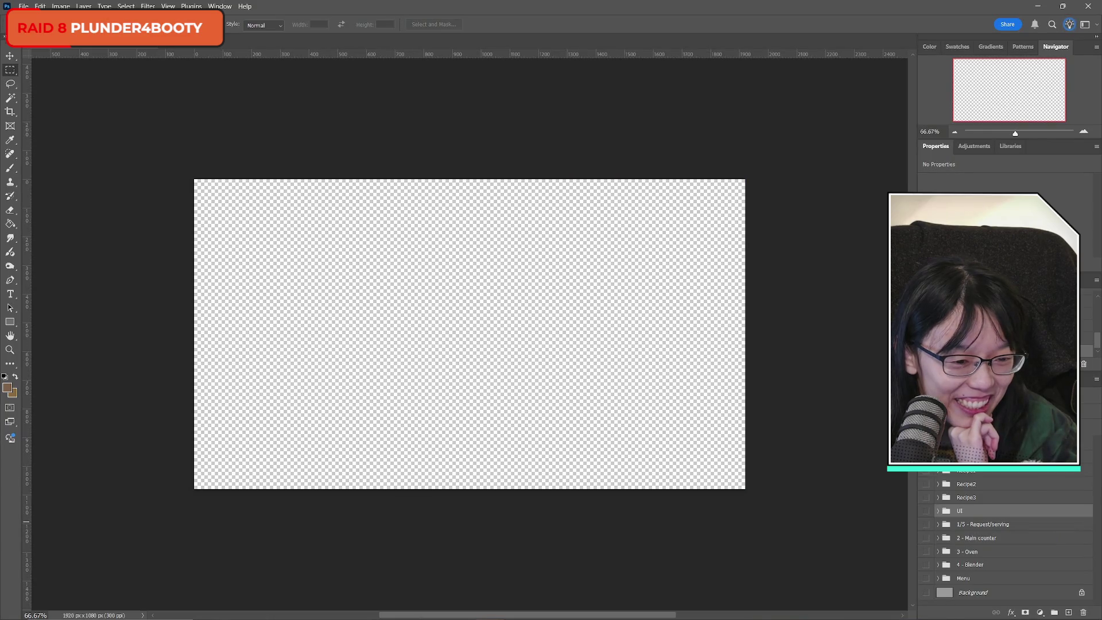
click(925, 524)
click(925, 525)
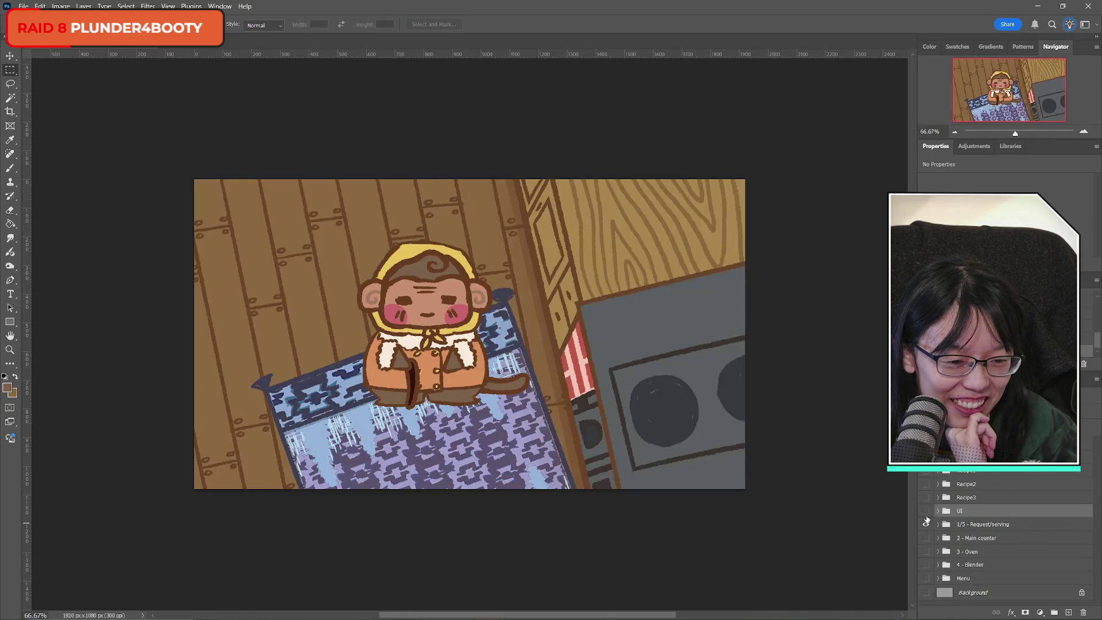
click(925, 511)
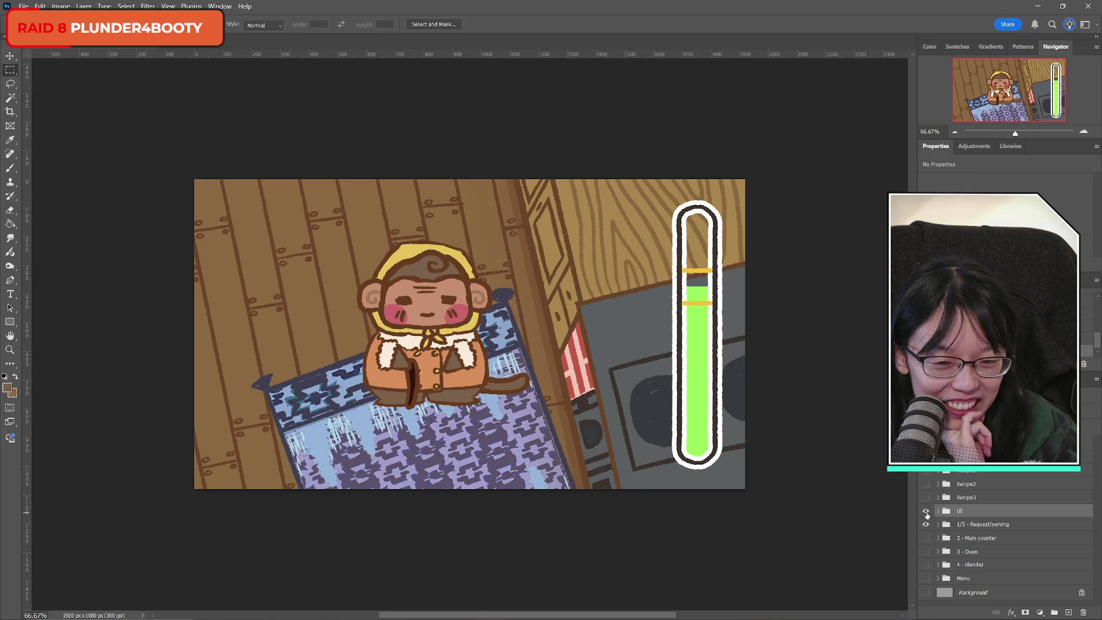
click(926, 513)
click(925, 512)
click(926, 513)
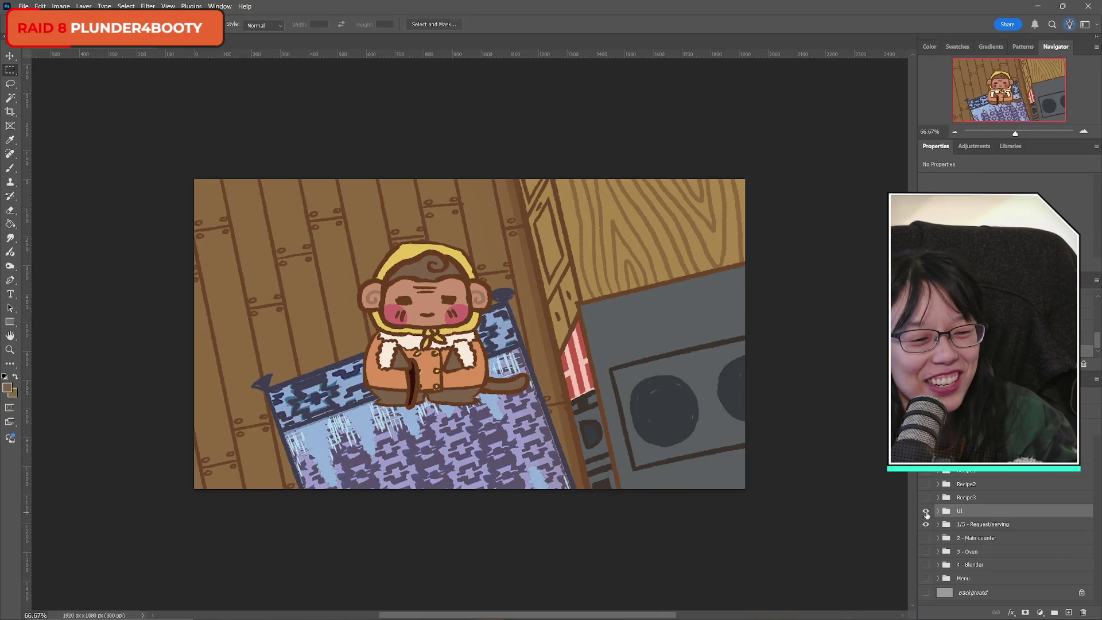
click(925, 511)
click(925, 512)
click(925, 525)
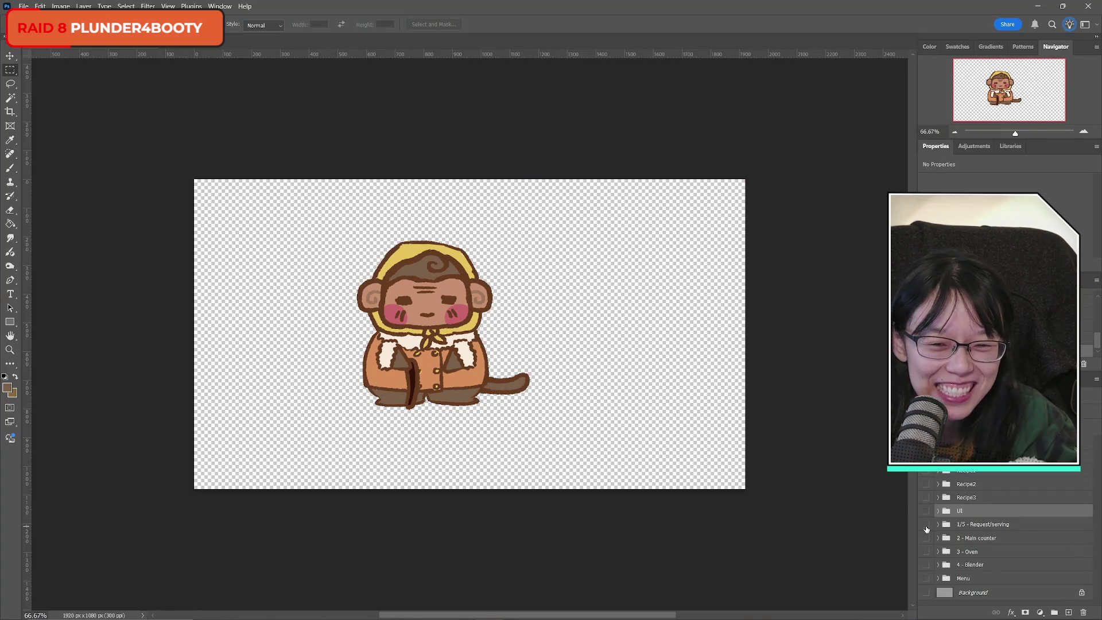
click(925, 526)
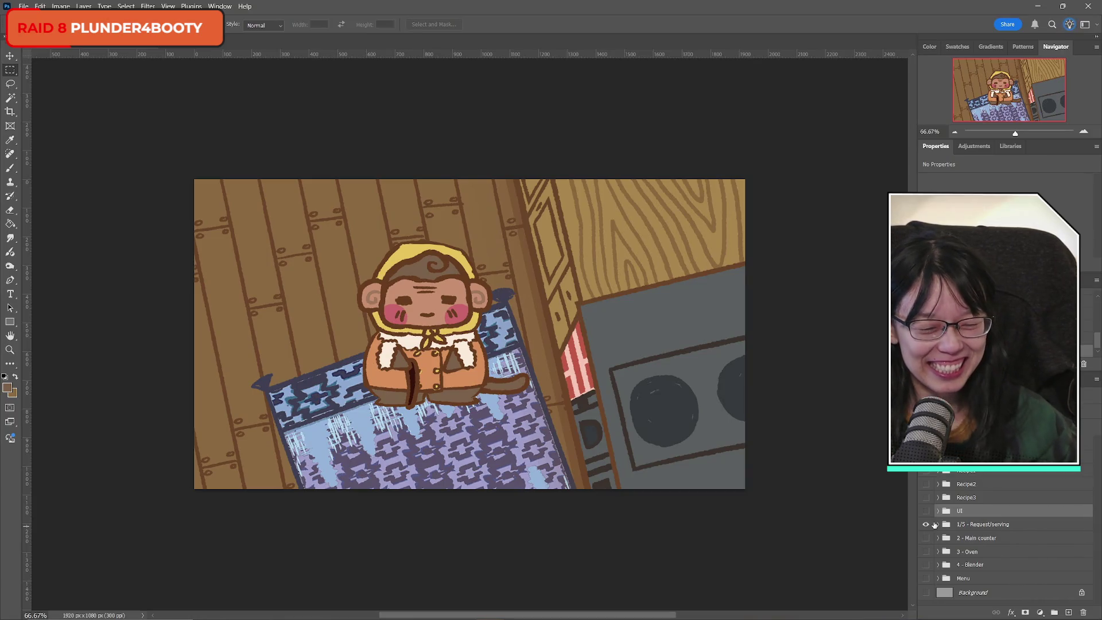
click(926, 510)
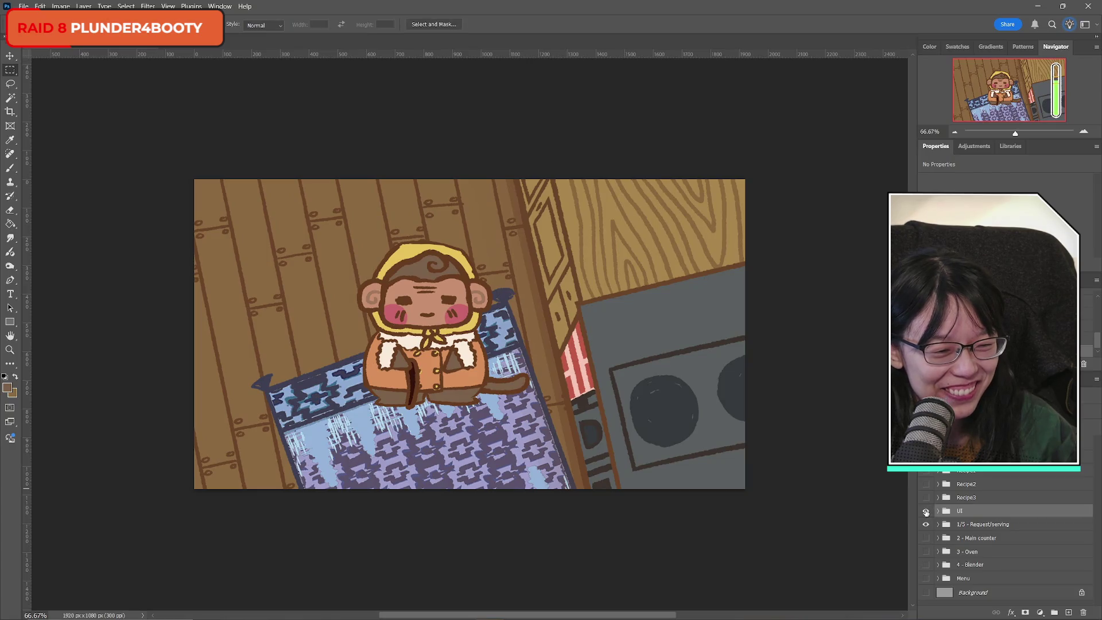
click(925, 511)
click(925, 525)
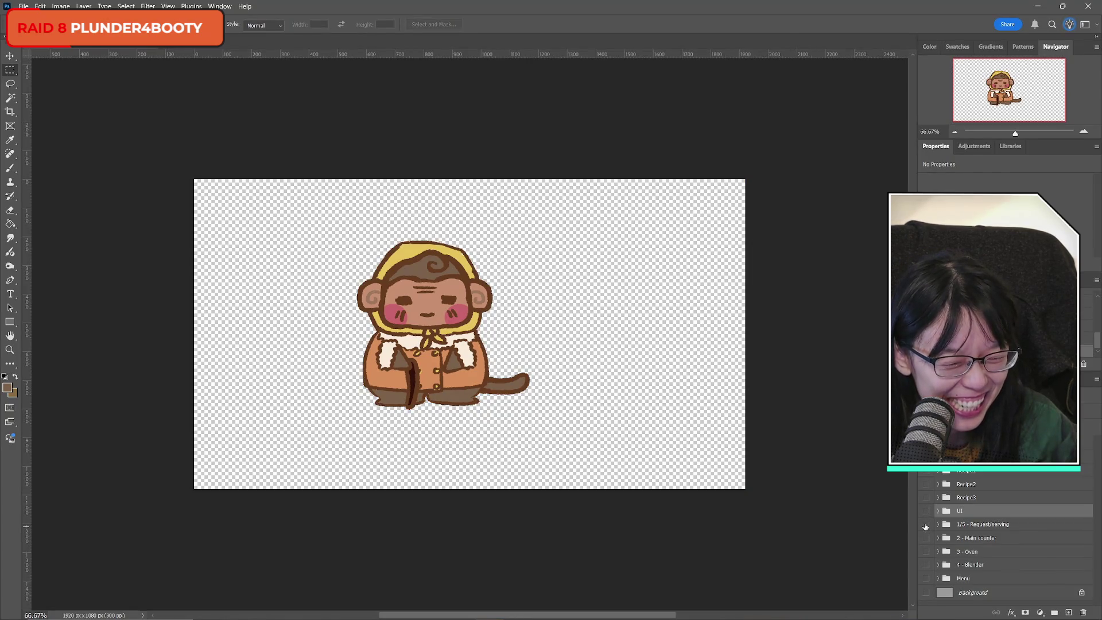
click(925, 525)
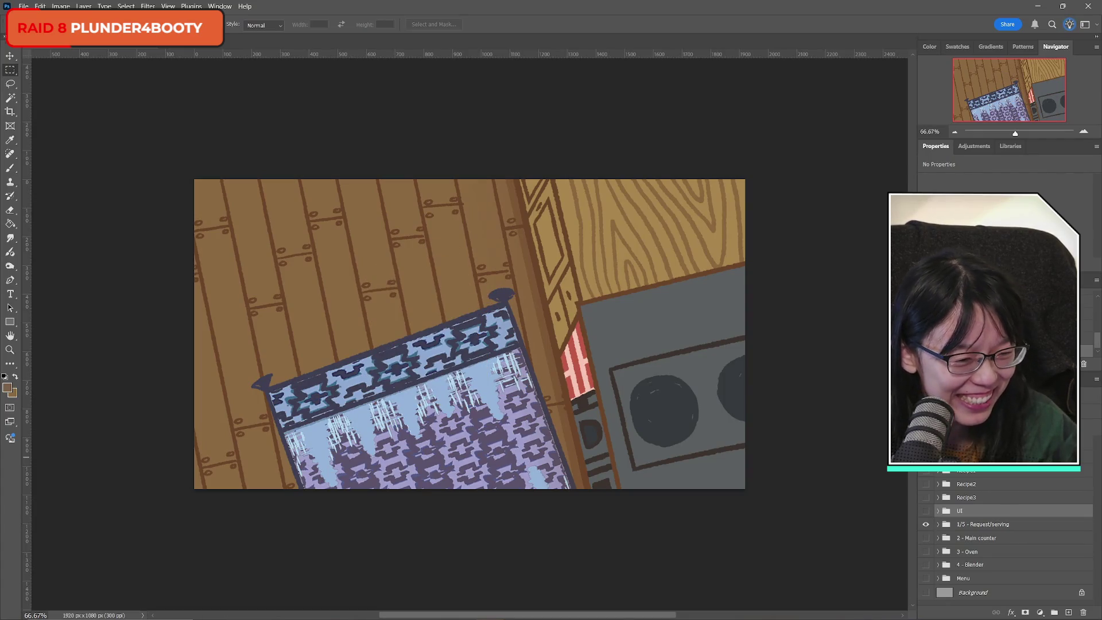
click(926, 485)
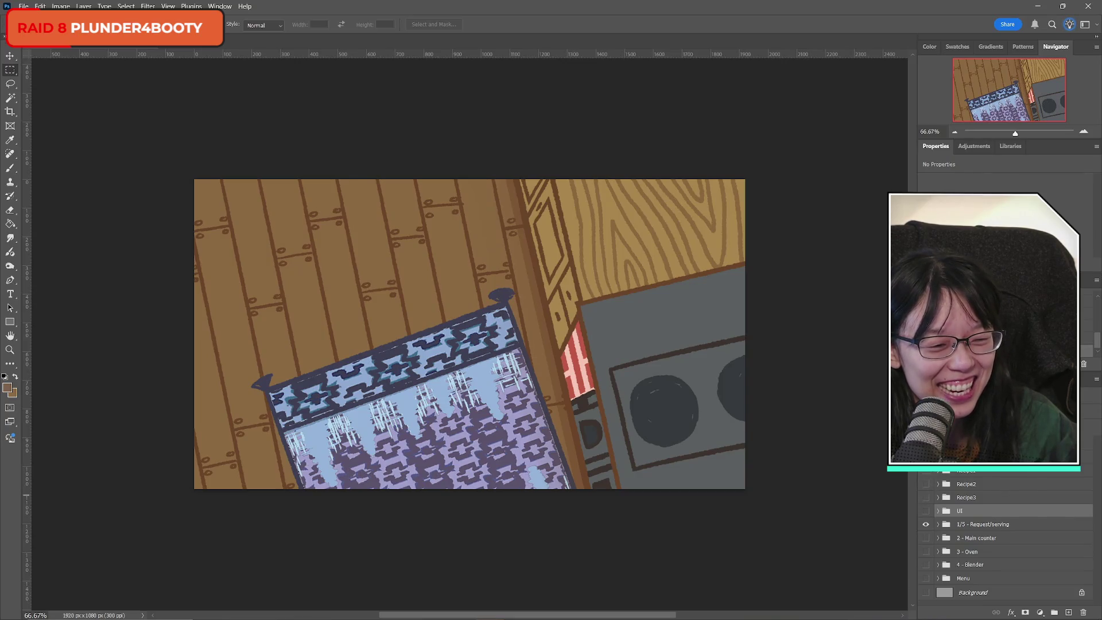
click(926, 524)
click(925, 525)
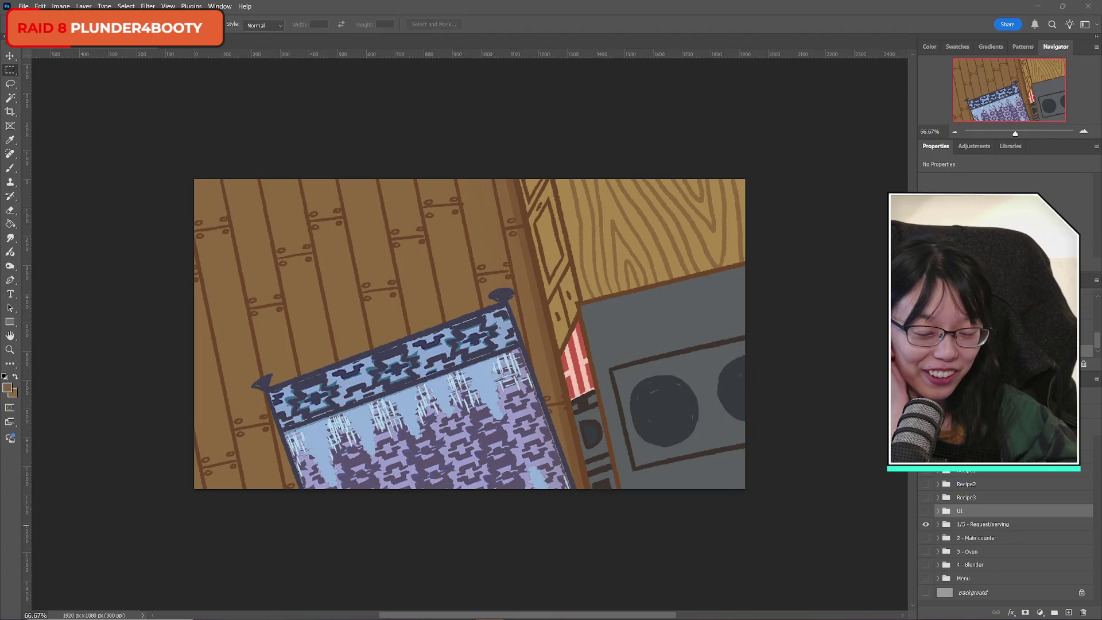
Flick the room artwork off and on, then save the document.
click(926, 524)
click(925, 524)
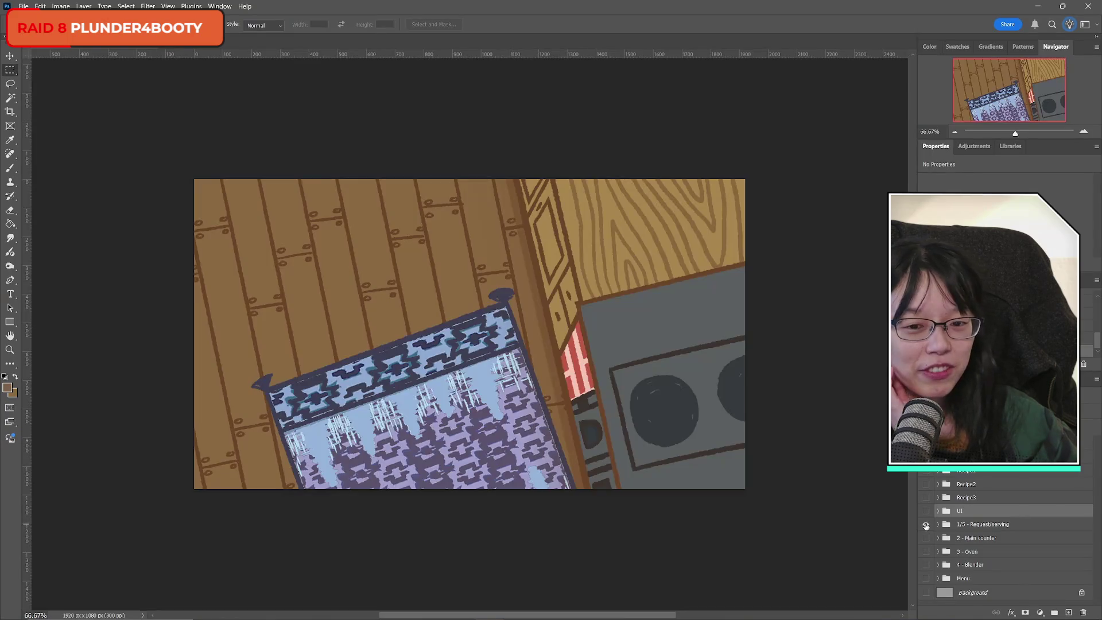
click(23, 7)
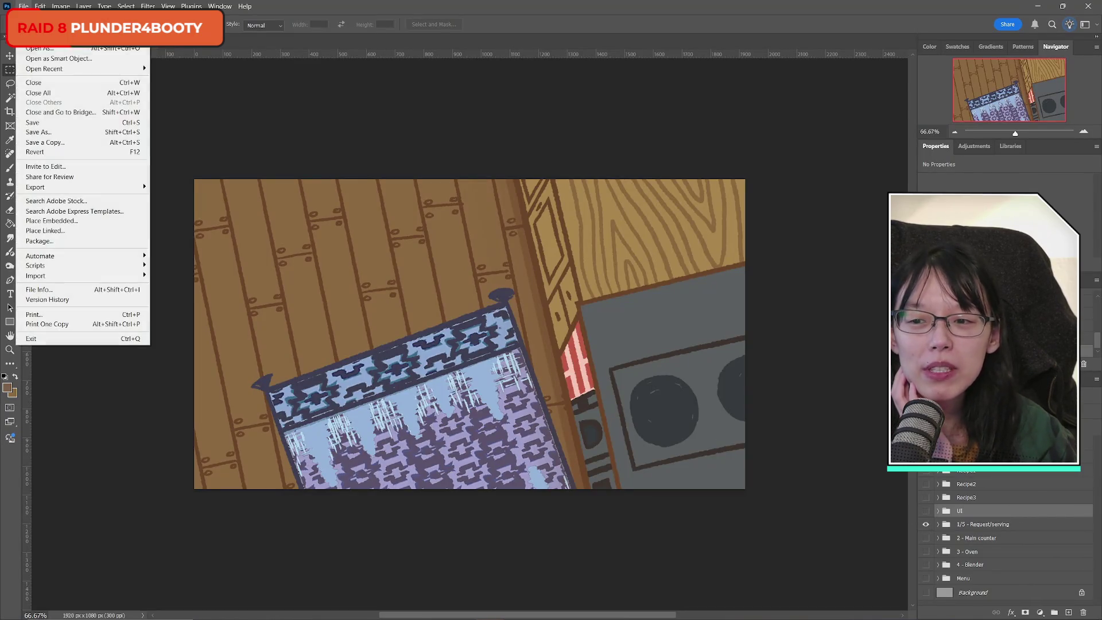
click(39, 124)
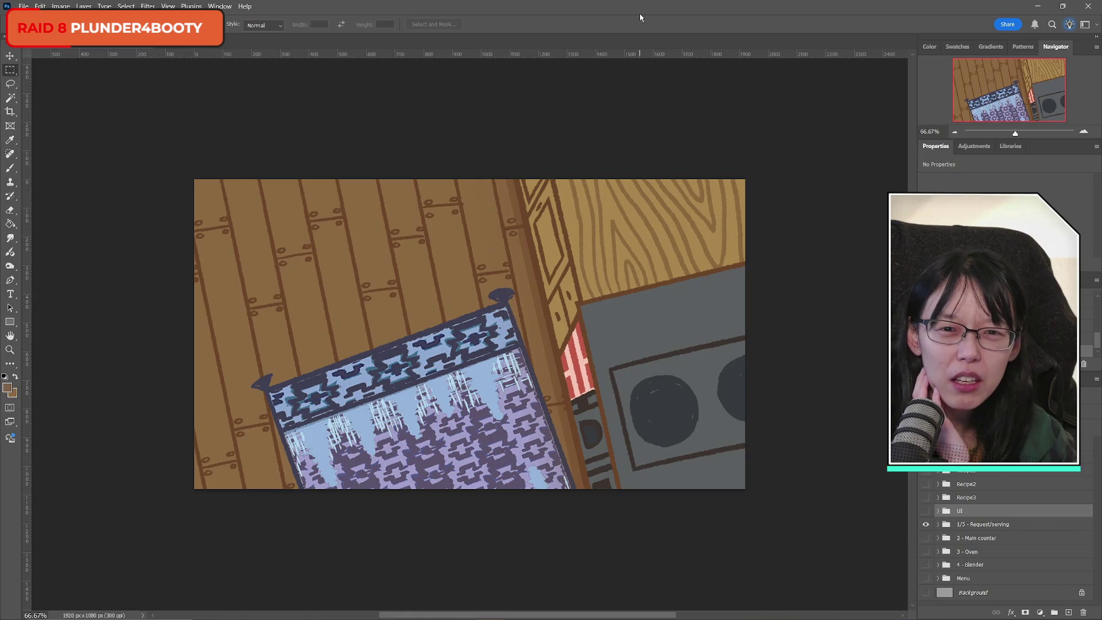
Compare the Request/serving artwork on and off, then hide its request1 layer and collapse the group.
click(925, 524)
click(925, 524)
click(925, 525)
click(925, 525)
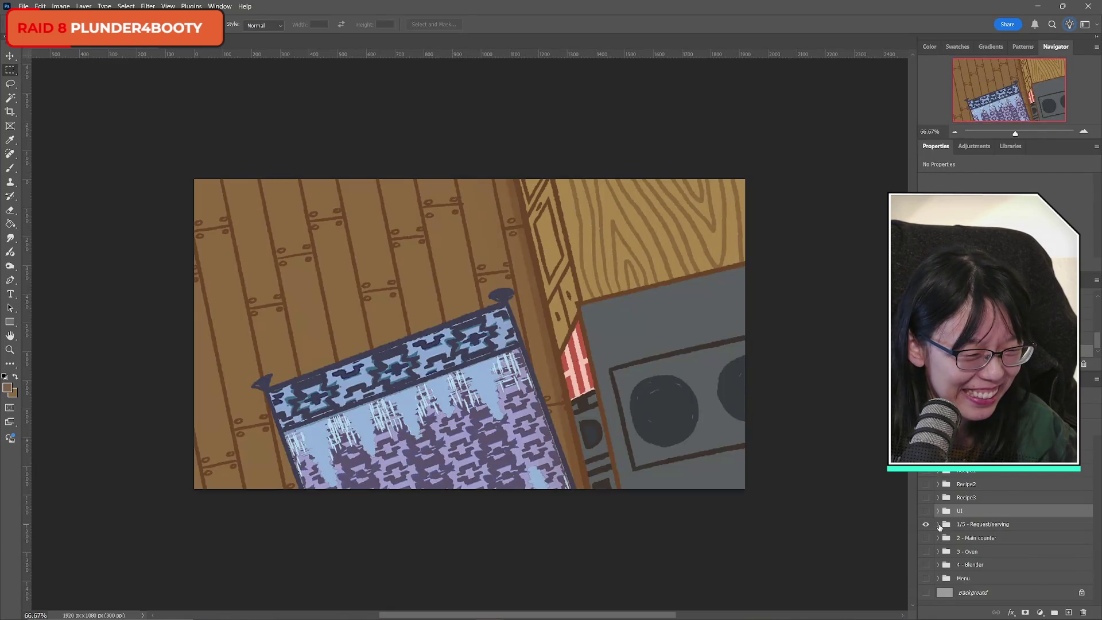
click(939, 525)
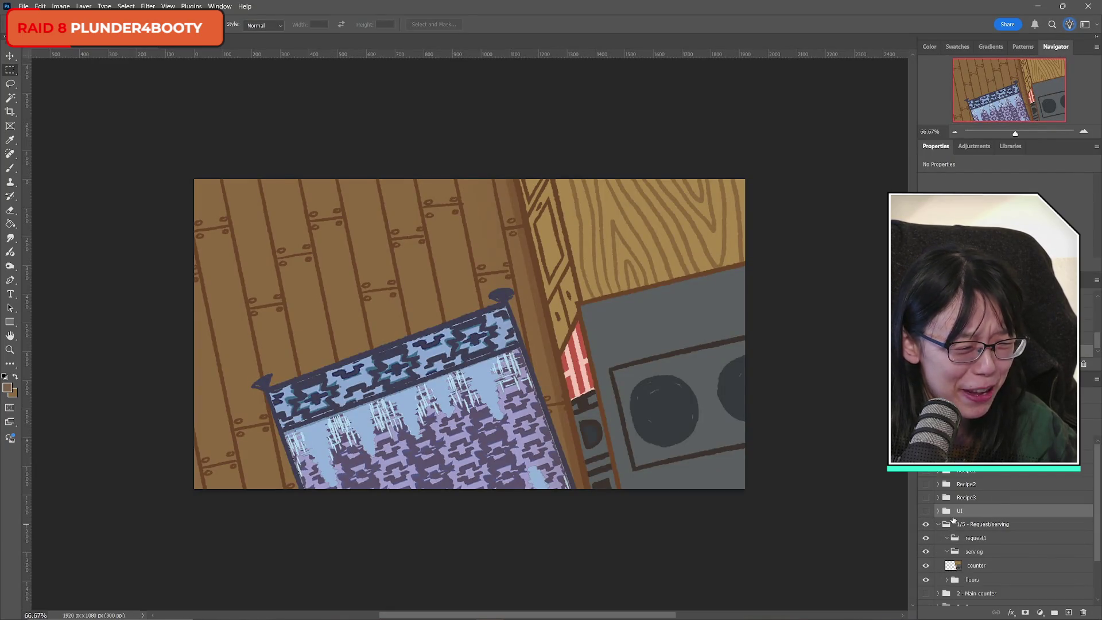
click(924, 493)
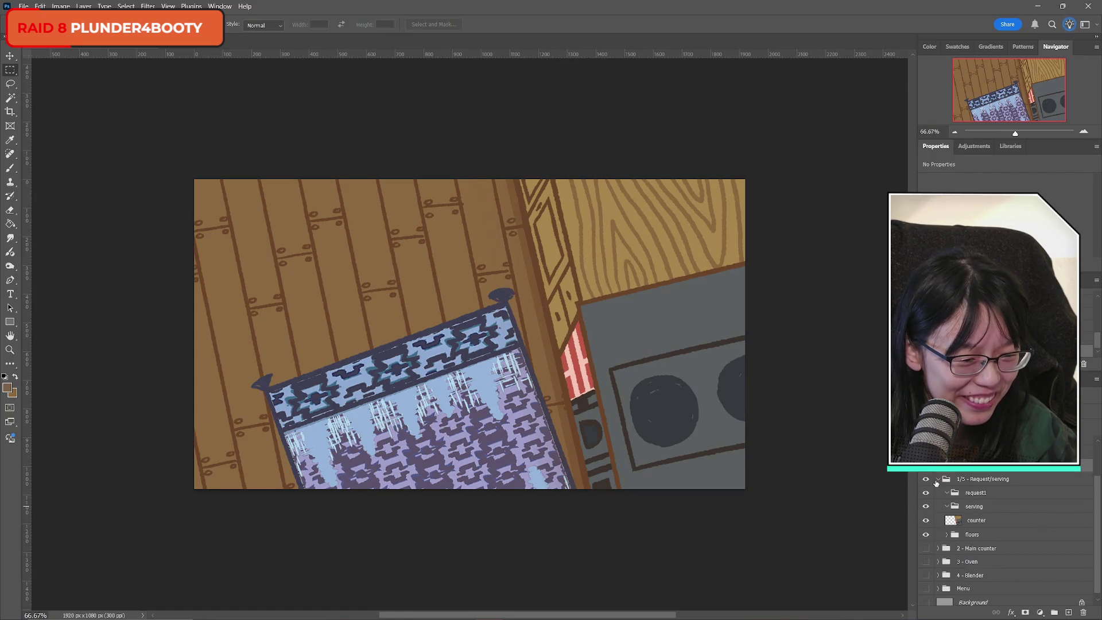
click(938, 480)
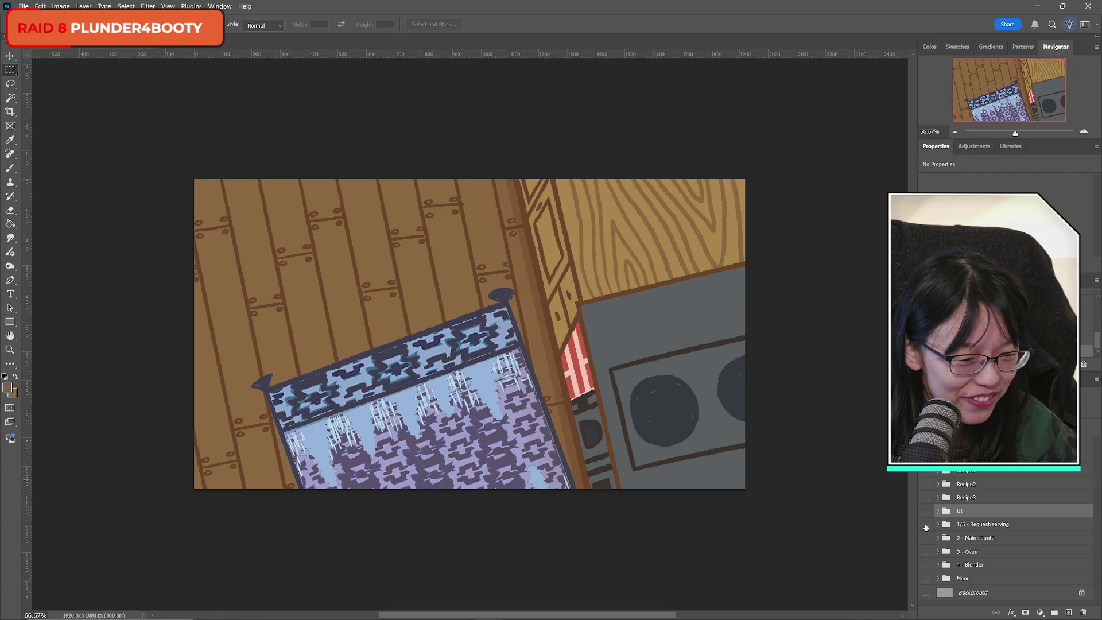
Compare with the UI overlay toggled, keep Request/serving visible, and switch to the Brush tool.
click(925, 526)
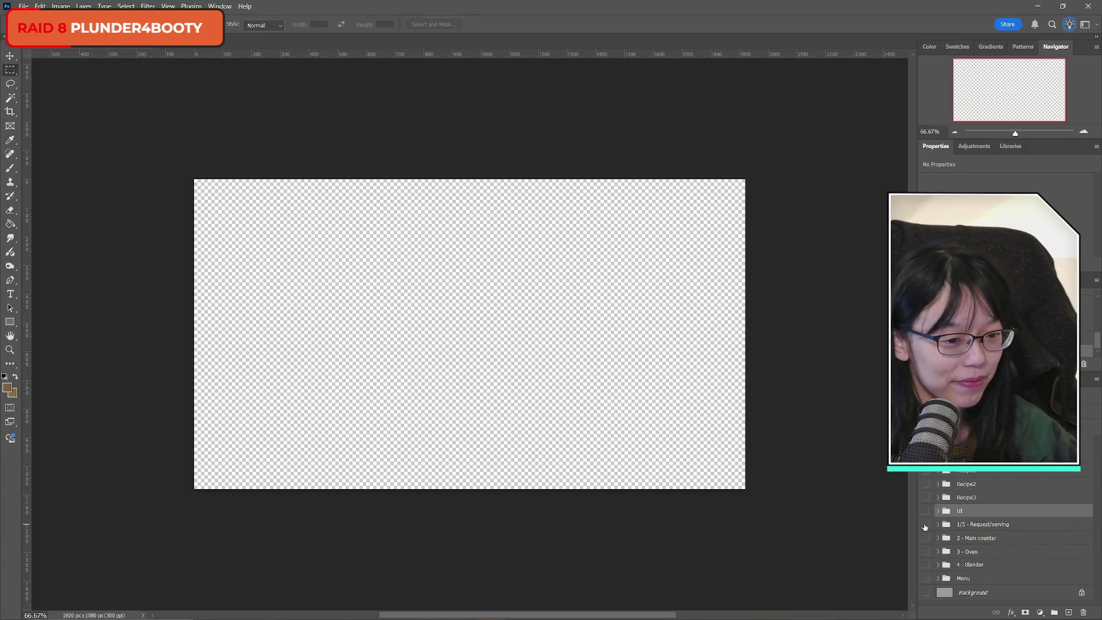
click(925, 511)
click(926, 511)
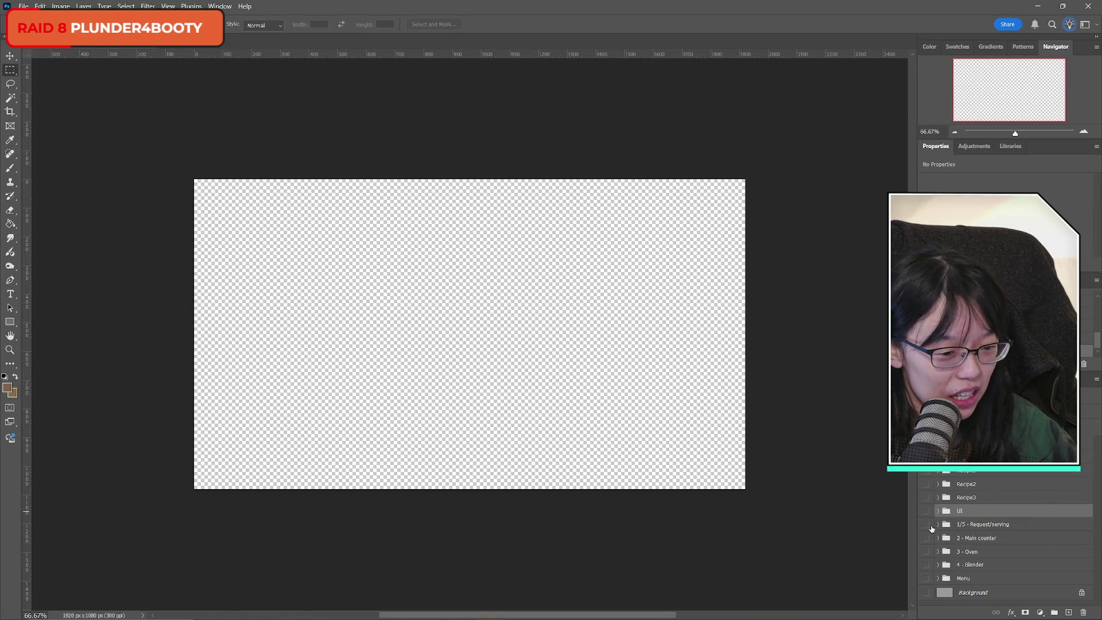
click(926, 525)
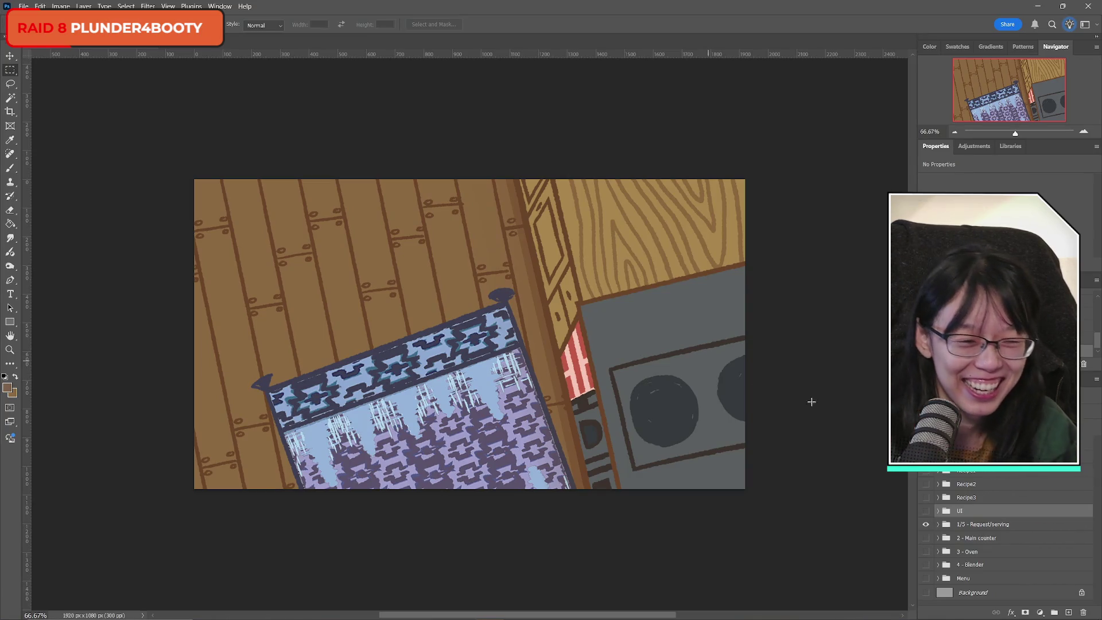
click(926, 525)
click(926, 525)
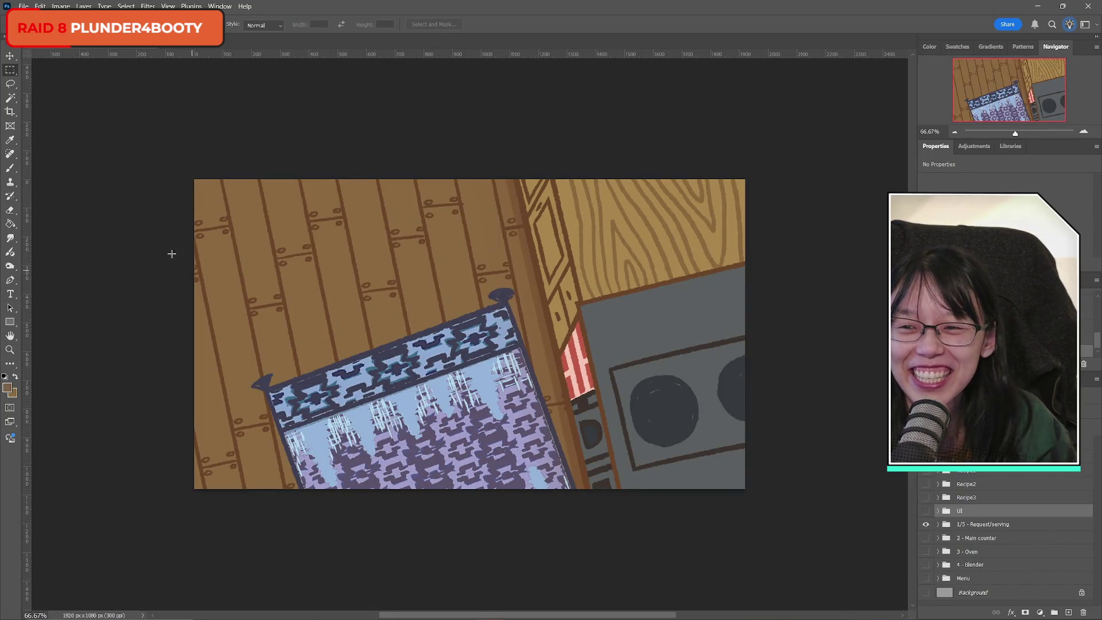
click(10, 167)
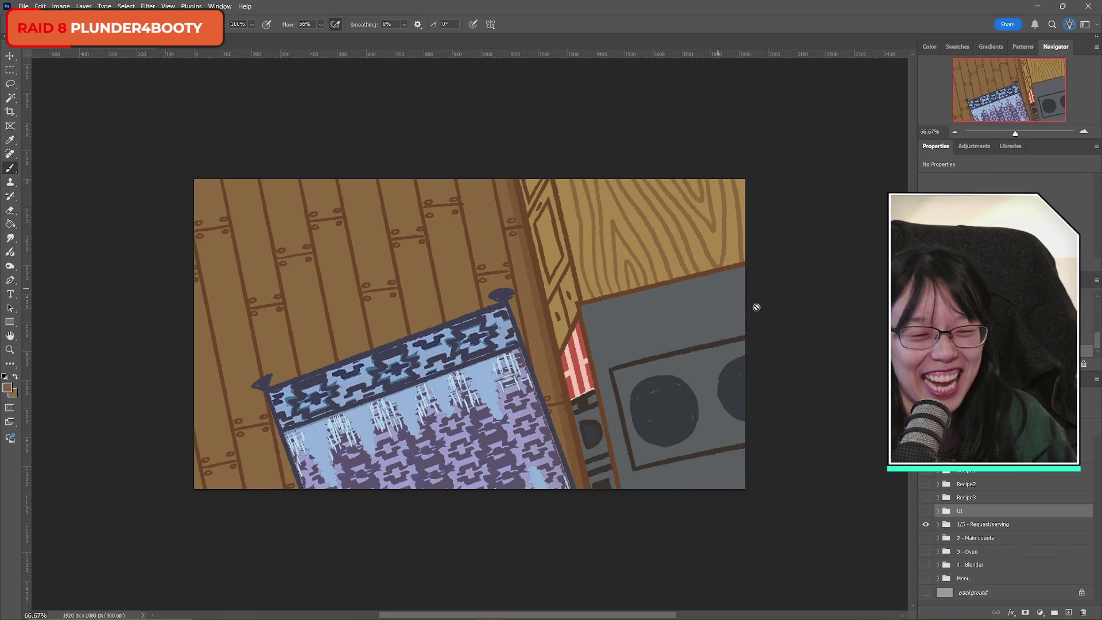
Flick the Request/serving artwork off and on several times, then save the file.
click(929, 526)
click(929, 526)
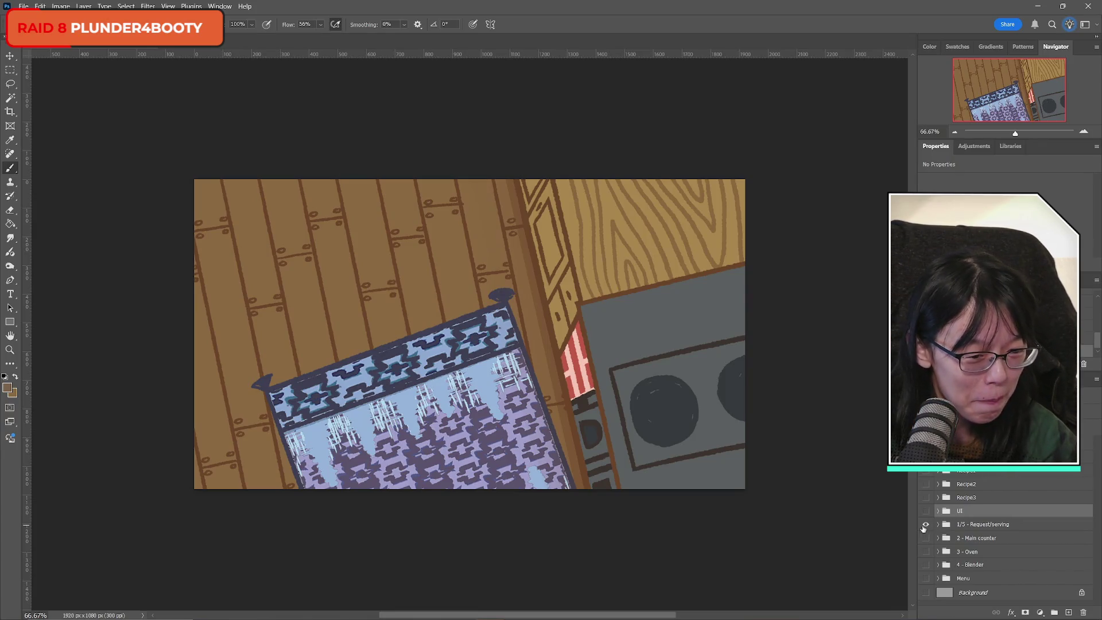
click(925, 525)
click(926, 525)
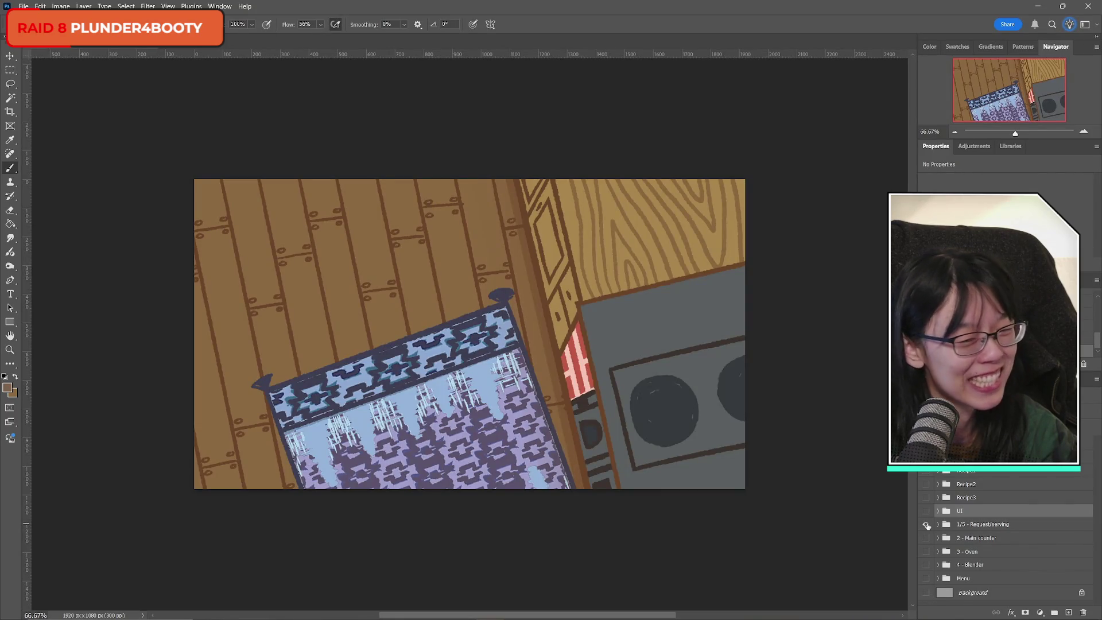
click(925, 524)
click(926, 524)
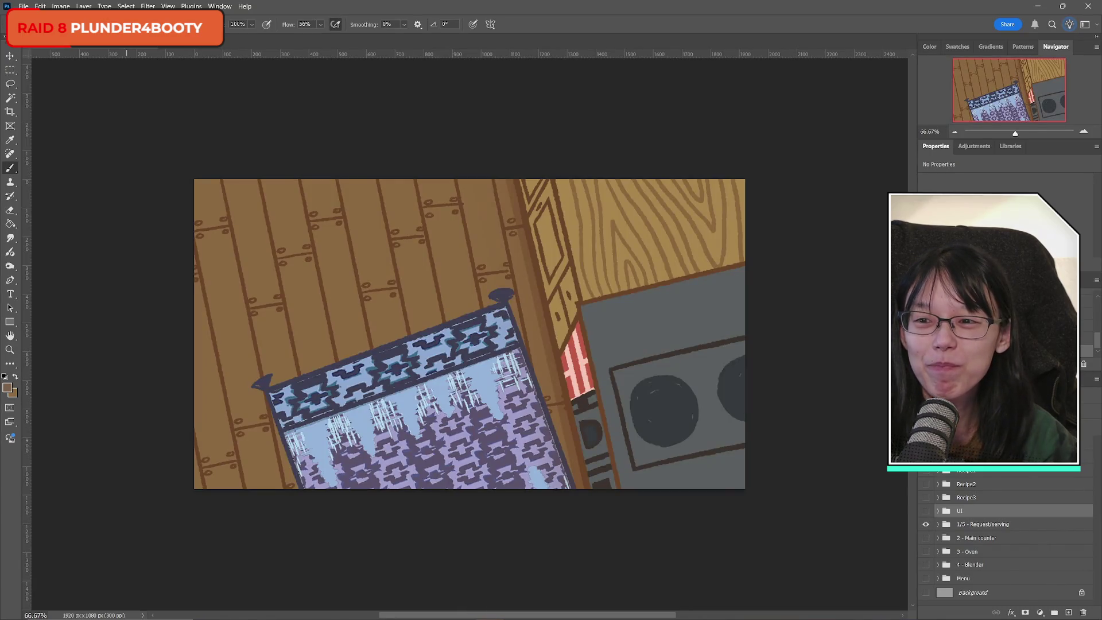
click(23, 6)
click(69, 122)
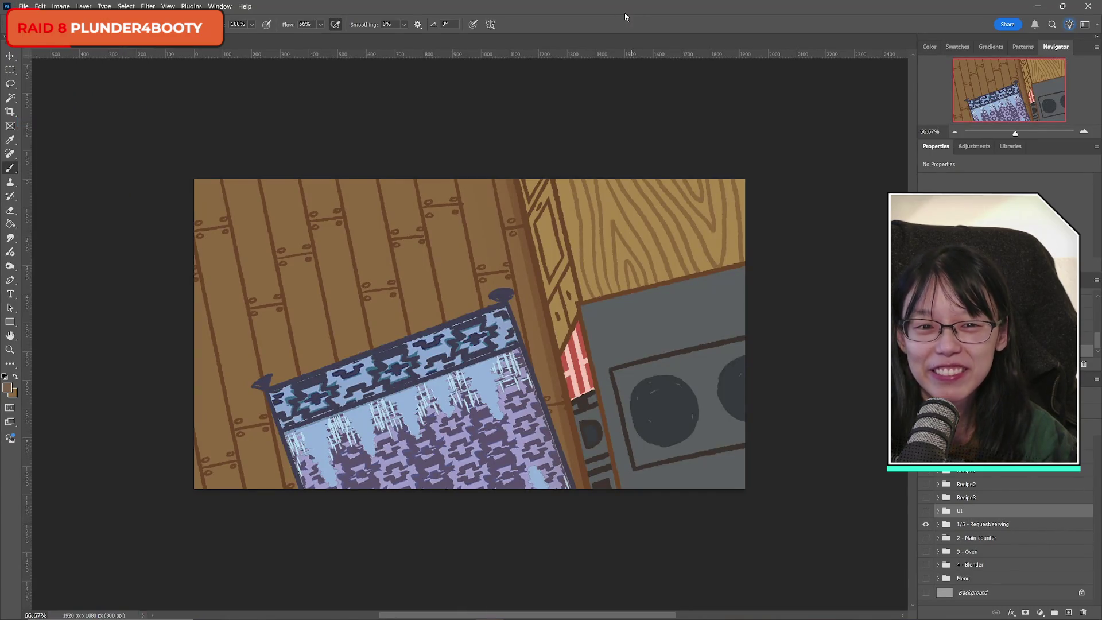
Check the green meter and Recipe3 group, then leave only the Request/serving artwork showing.
click(926, 524)
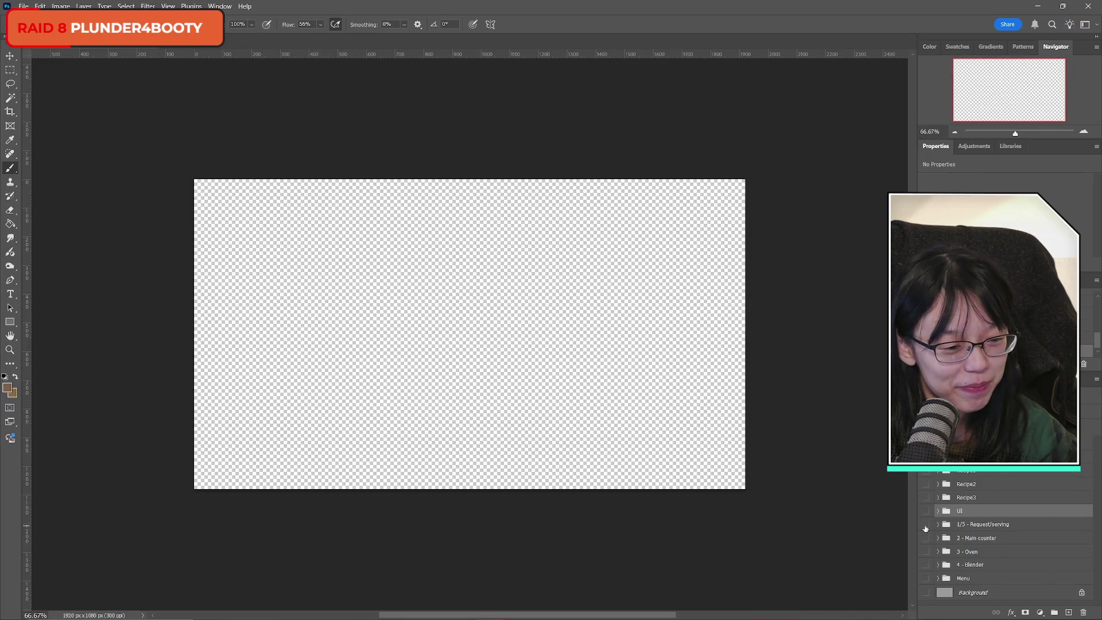
click(926, 524)
click(925, 511)
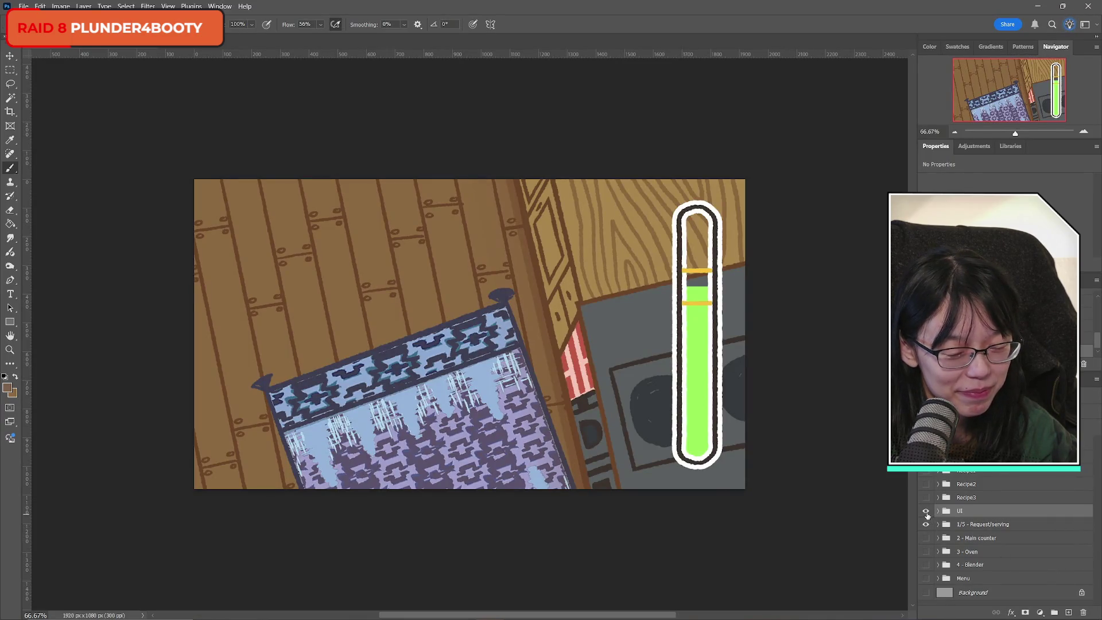
click(926, 511)
click(925, 497)
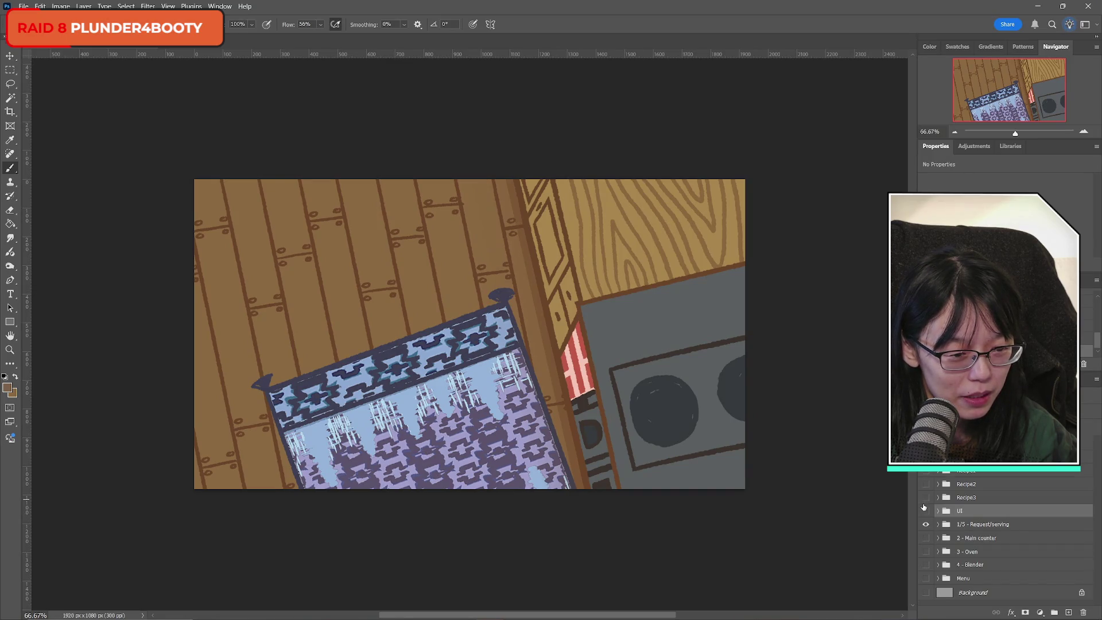
click(925, 524)
click(925, 524)
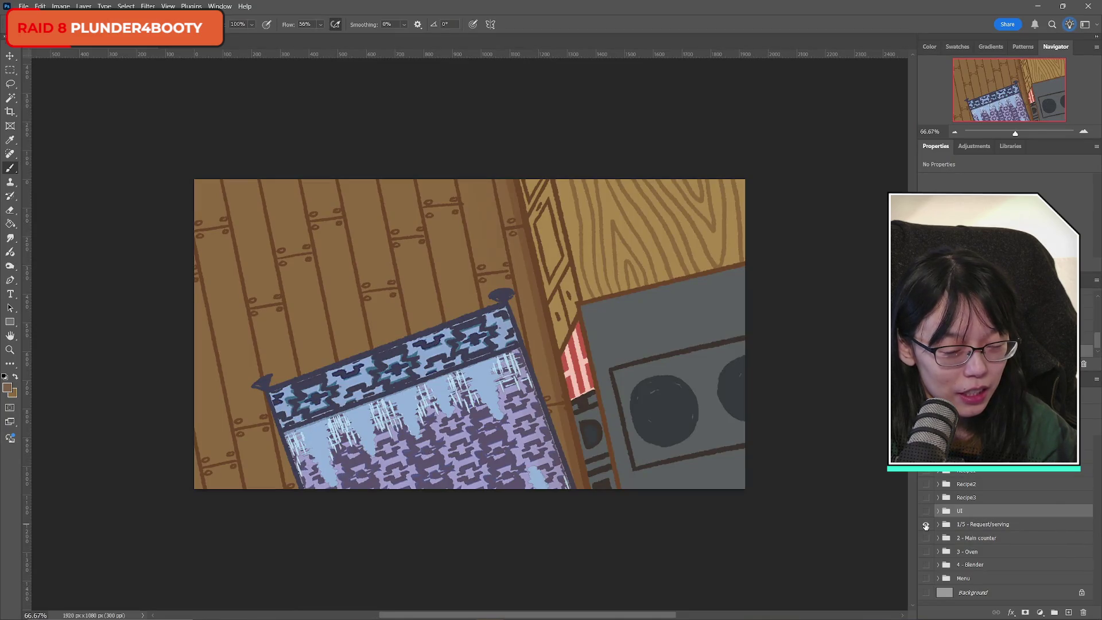
click(925, 524)
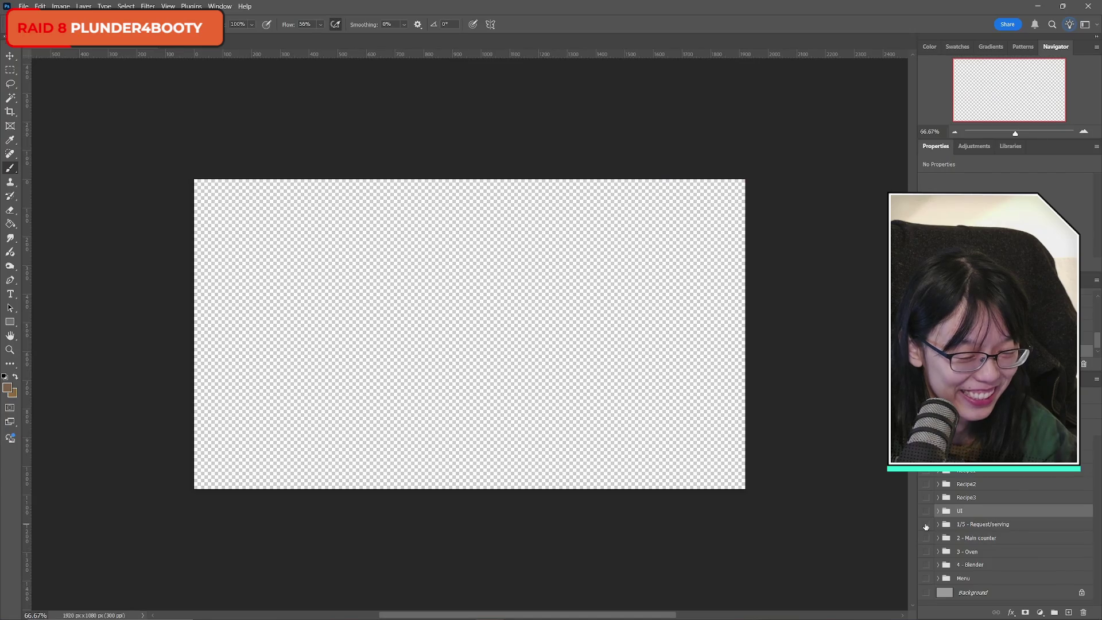
click(926, 524)
click(926, 524)
click(925, 524)
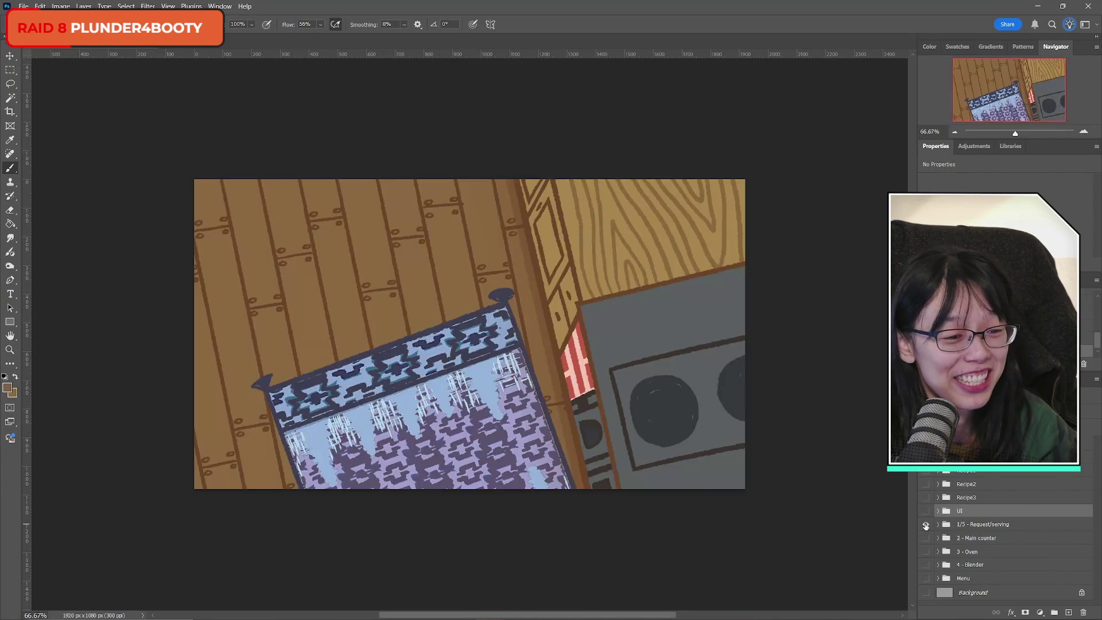
click(926, 524)
click(926, 524)
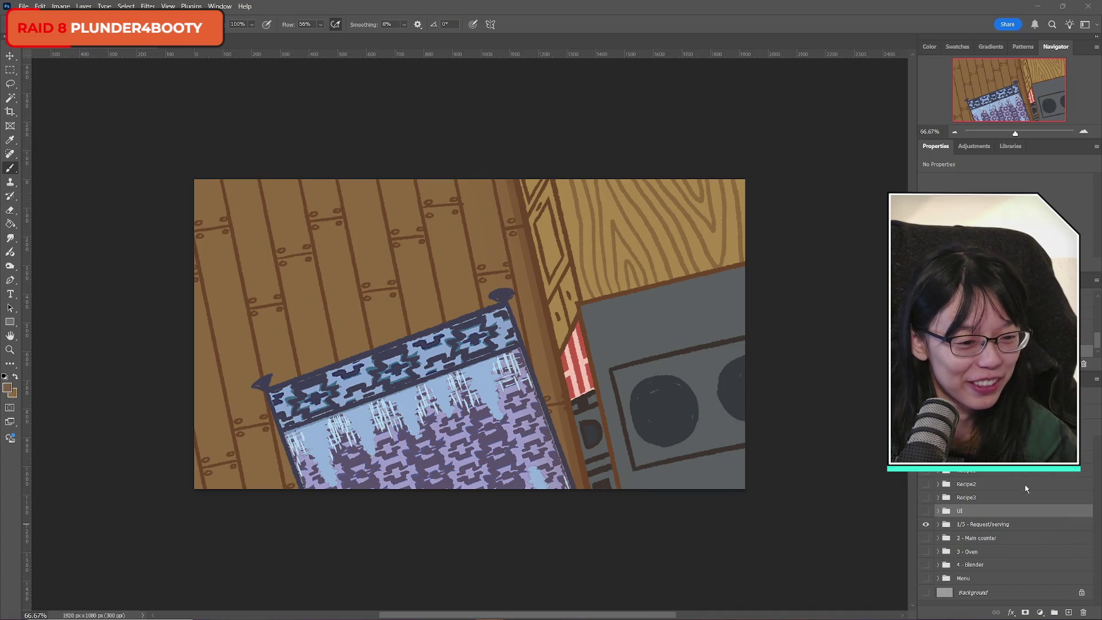
Flick the Request/serving artwork on and off and turn on the 2 - Main counter group.
click(925, 524)
click(925, 524)
click(924, 525)
click(925, 524)
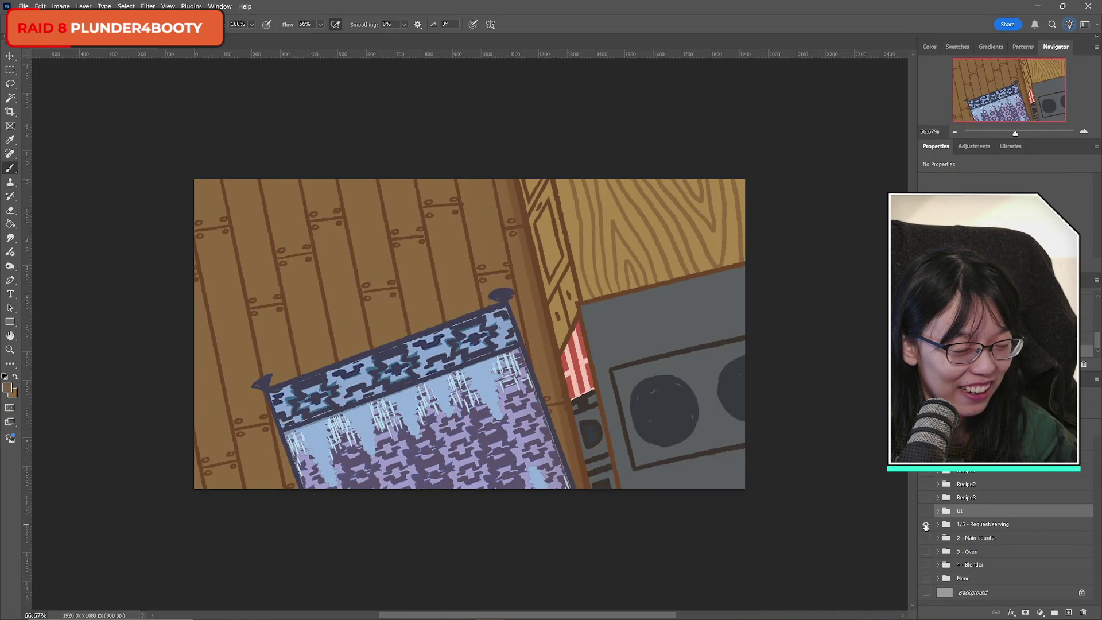
click(925, 524)
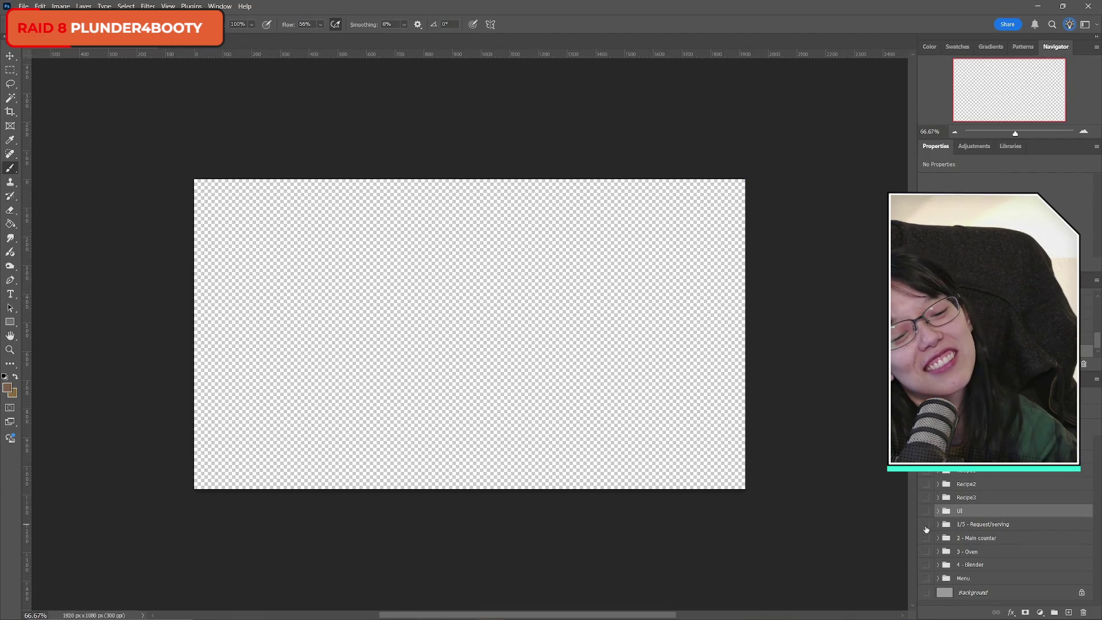
click(926, 525)
click(925, 538)
click(925, 525)
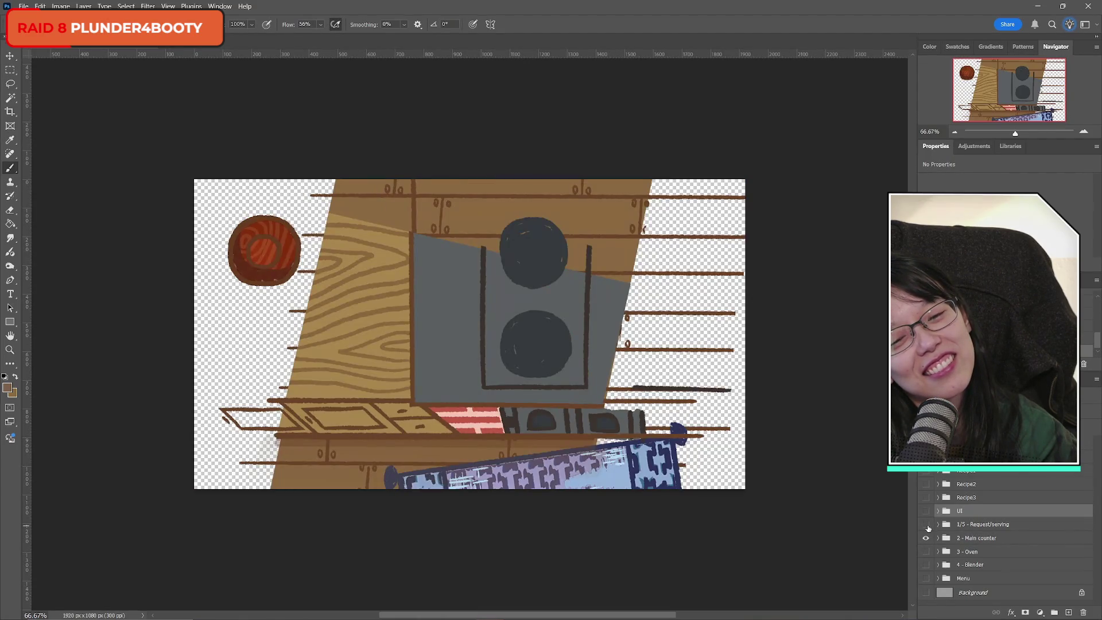
click(926, 525)
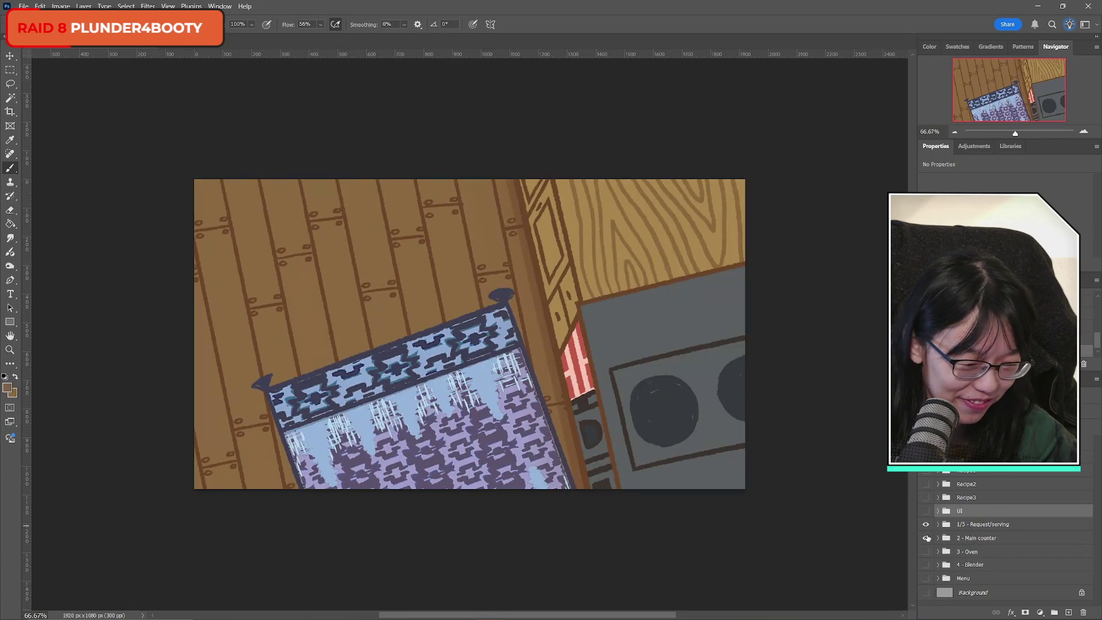
click(926, 538)
click(926, 539)
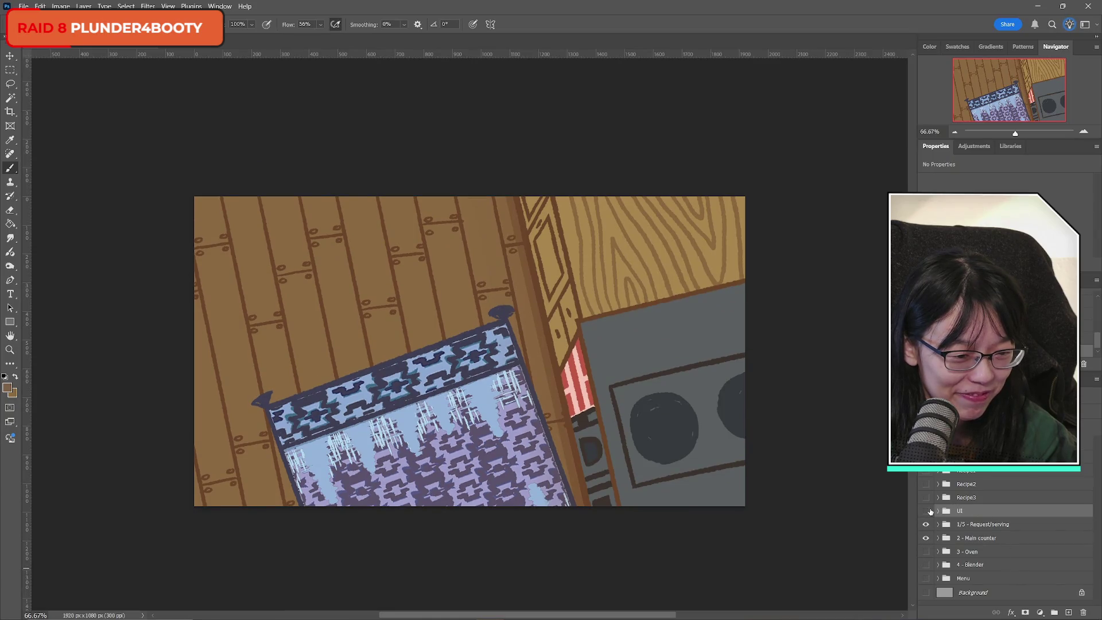
Peek at the UI group's green meter and layers, then hide it and the Request/serving artwork.
click(925, 511)
click(938, 511)
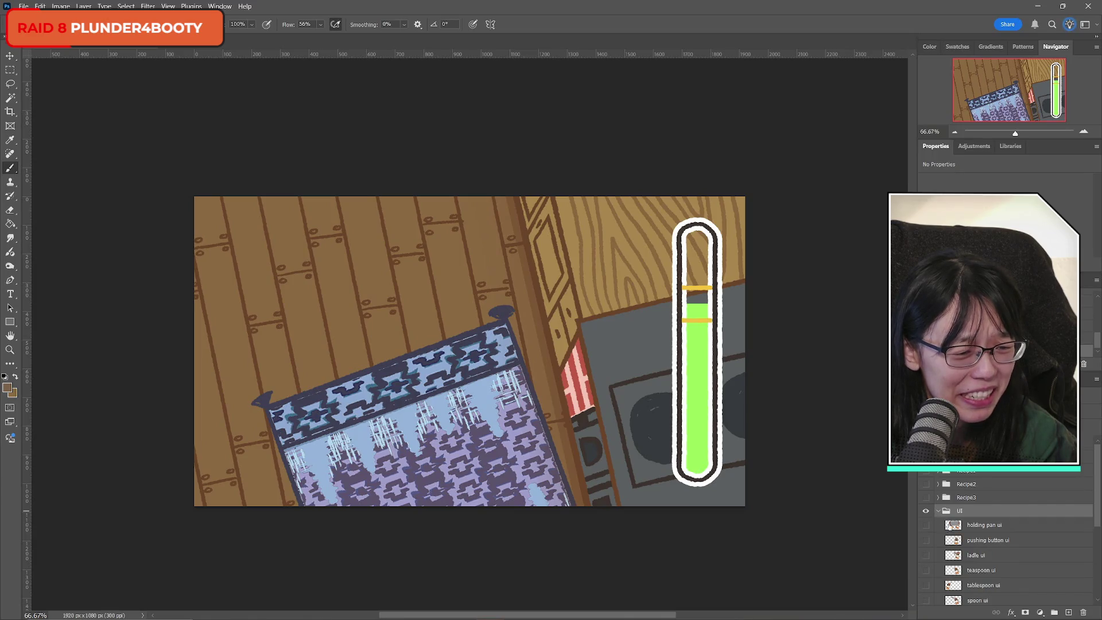
click(938, 511)
click(926, 510)
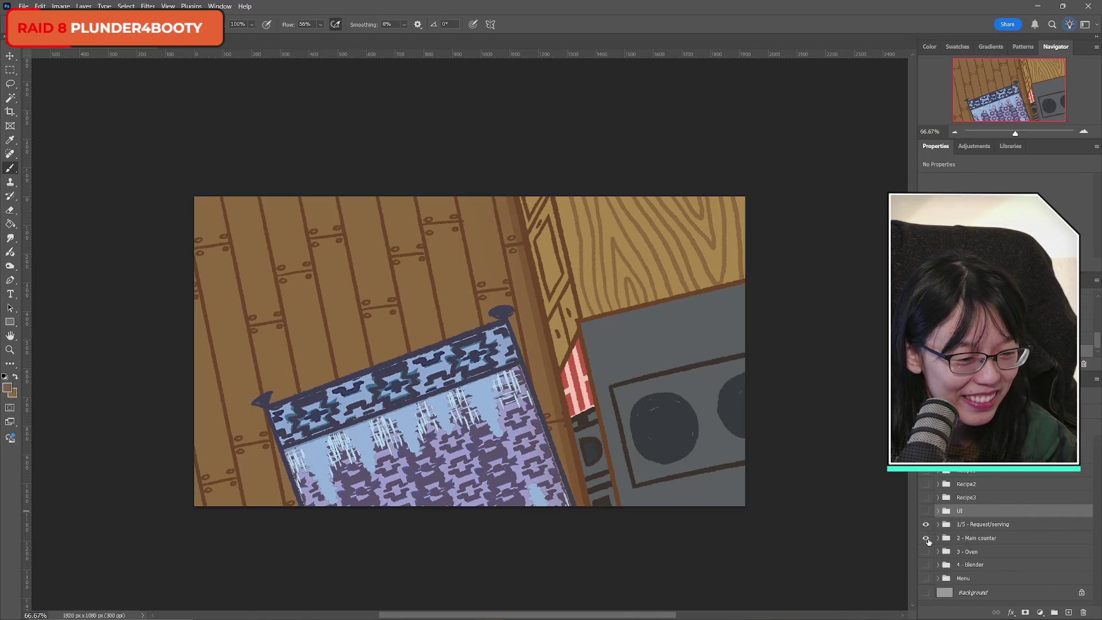
click(925, 537)
Expand the 2 - Main counter group and toggle counter copy and floors copy on and off to compare.
click(938, 537)
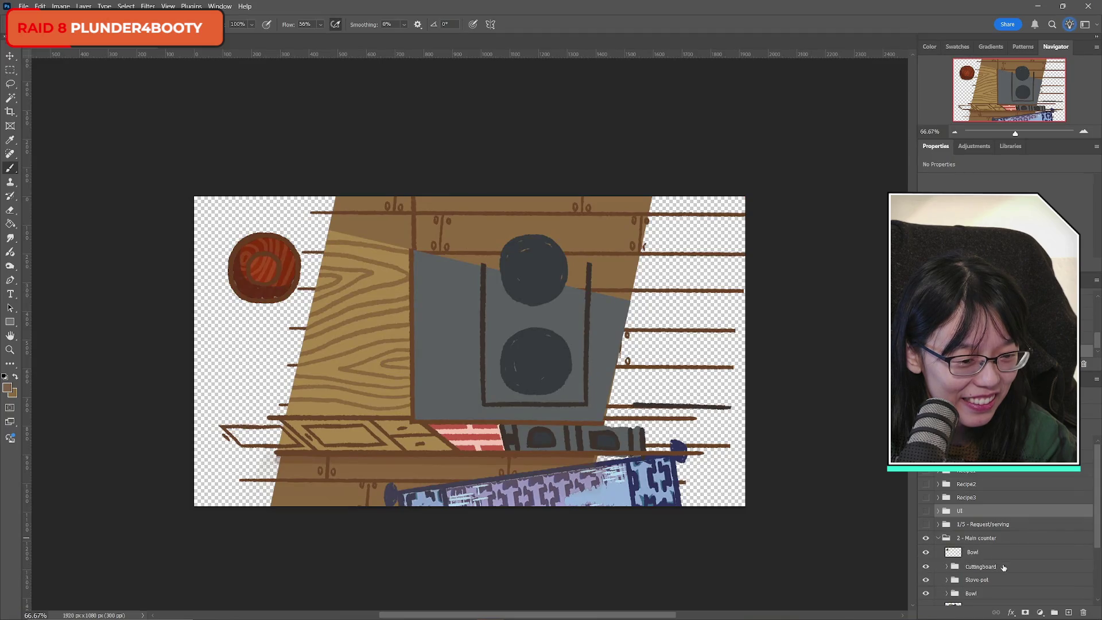
scroll(1006, 568, down, 3)
click(926, 531)
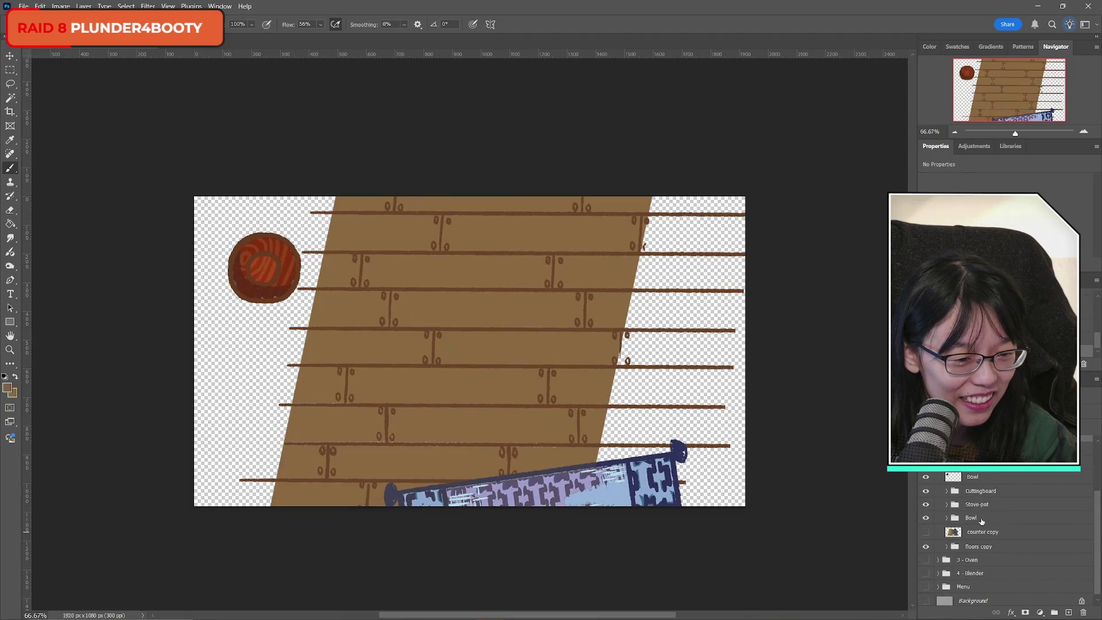
click(926, 533)
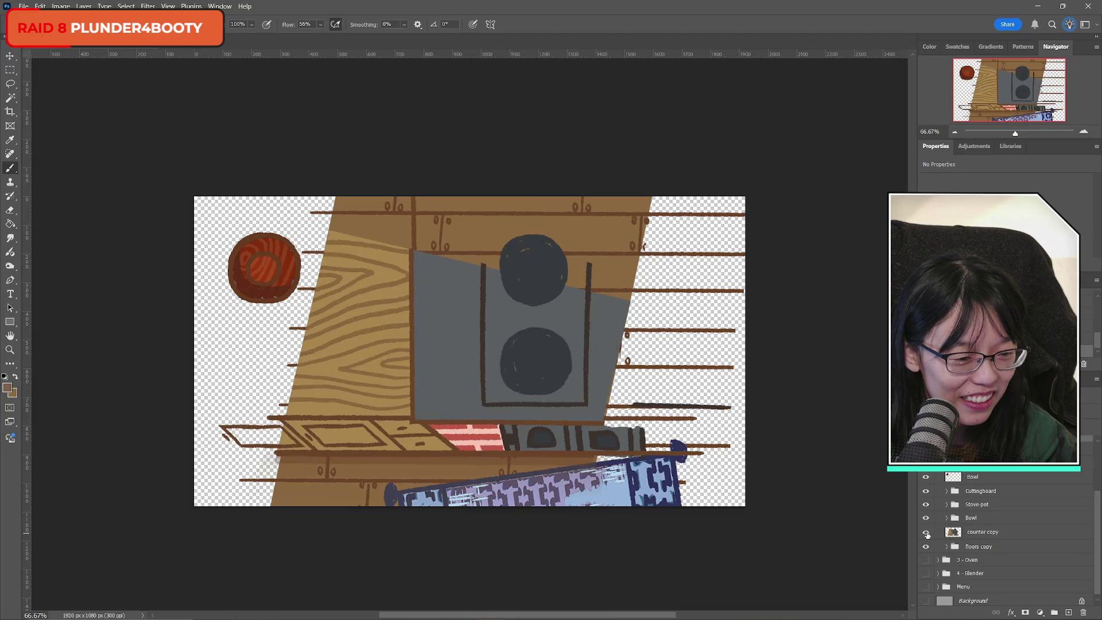
click(926, 533)
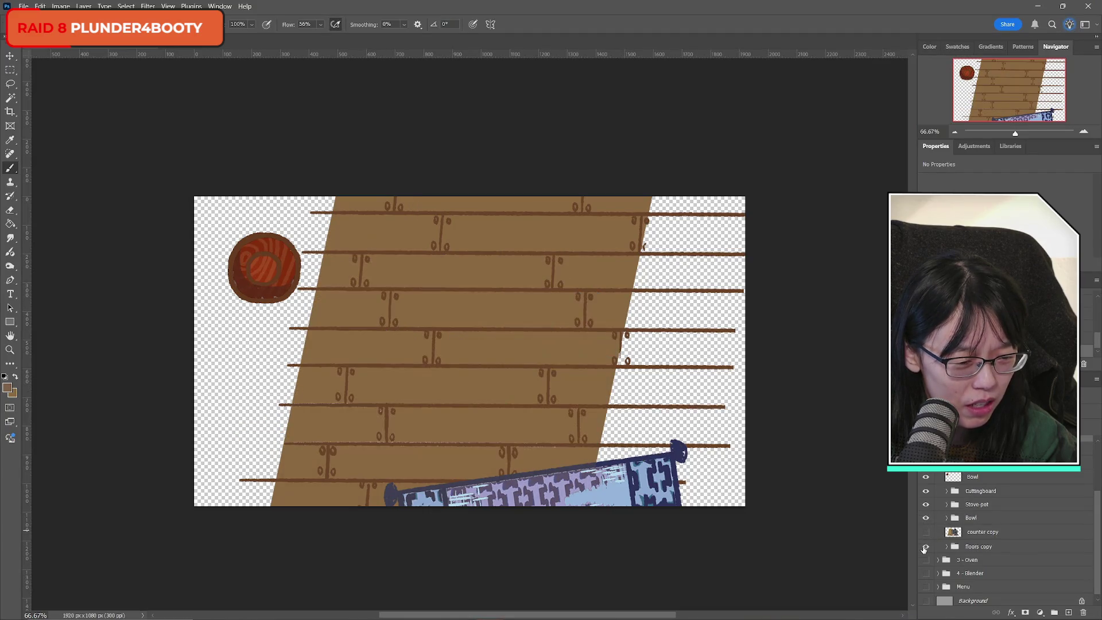
click(926, 547)
click(926, 546)
click(925, 534)
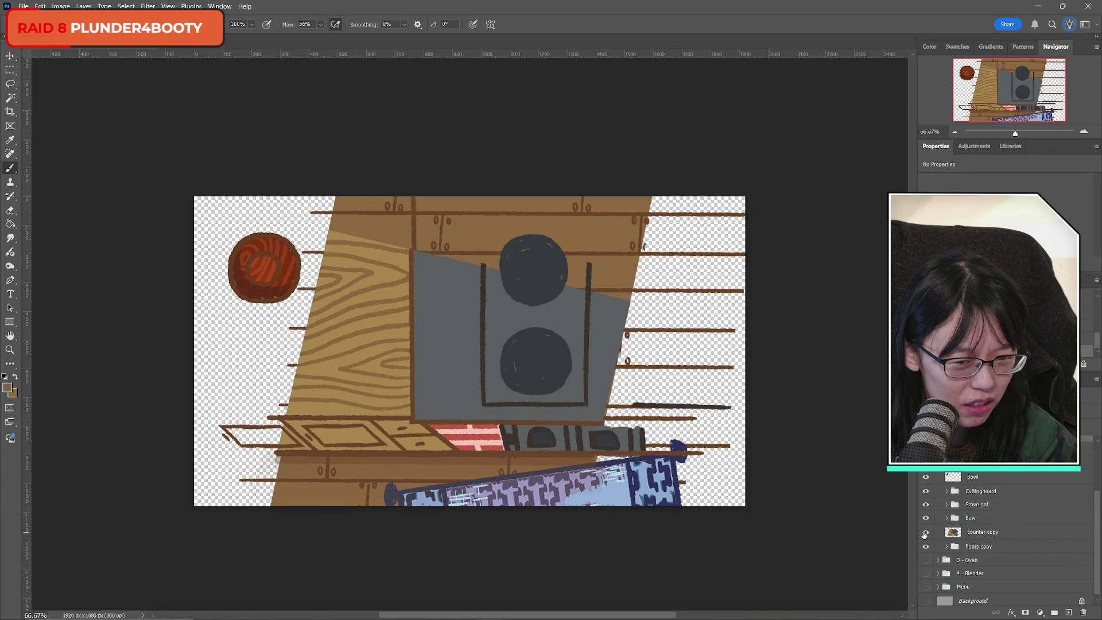
Hide counter copy and floors copy, select Bowl, eyedropper its red-brown, and create a new empty layer.
click(994, 534)
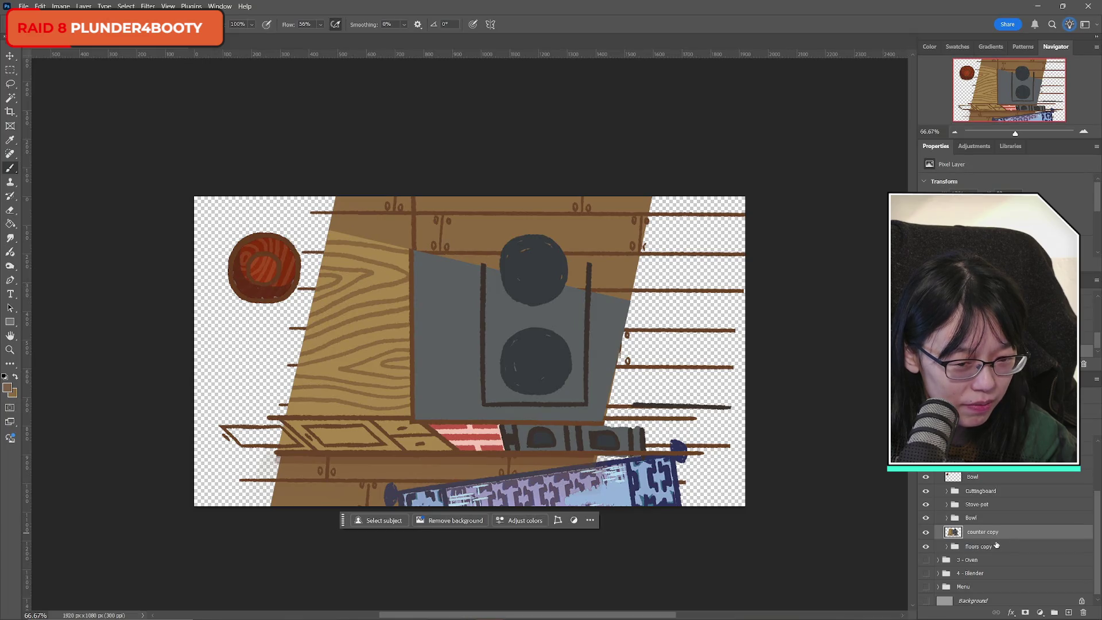
click(925, 533)
click(926, 547)
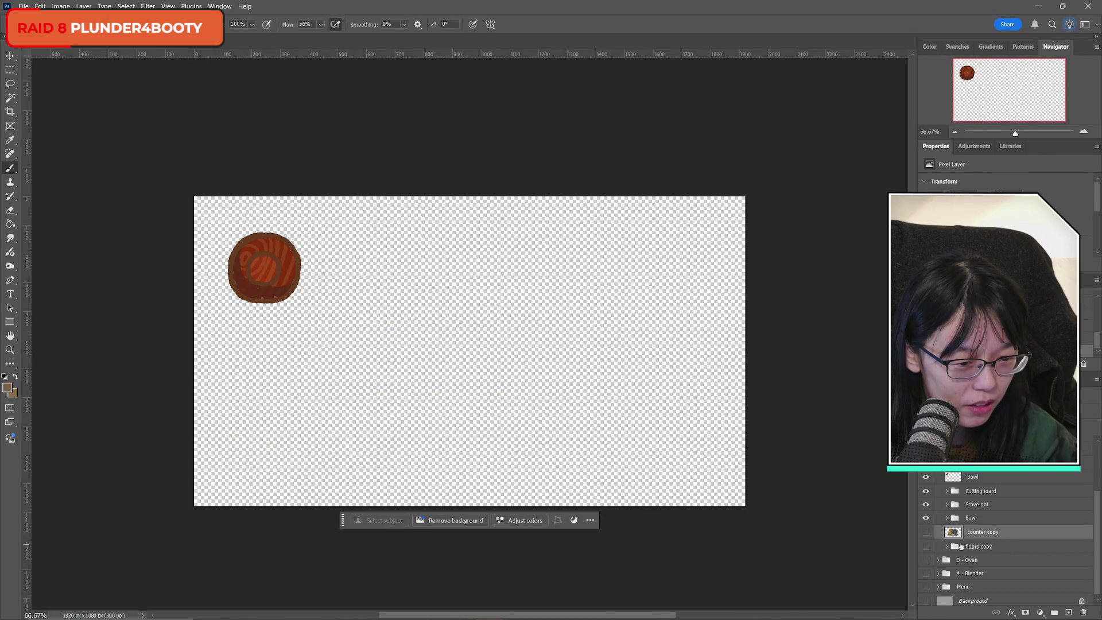
click(976, 477)
click(926, 477)
click(926, 476)
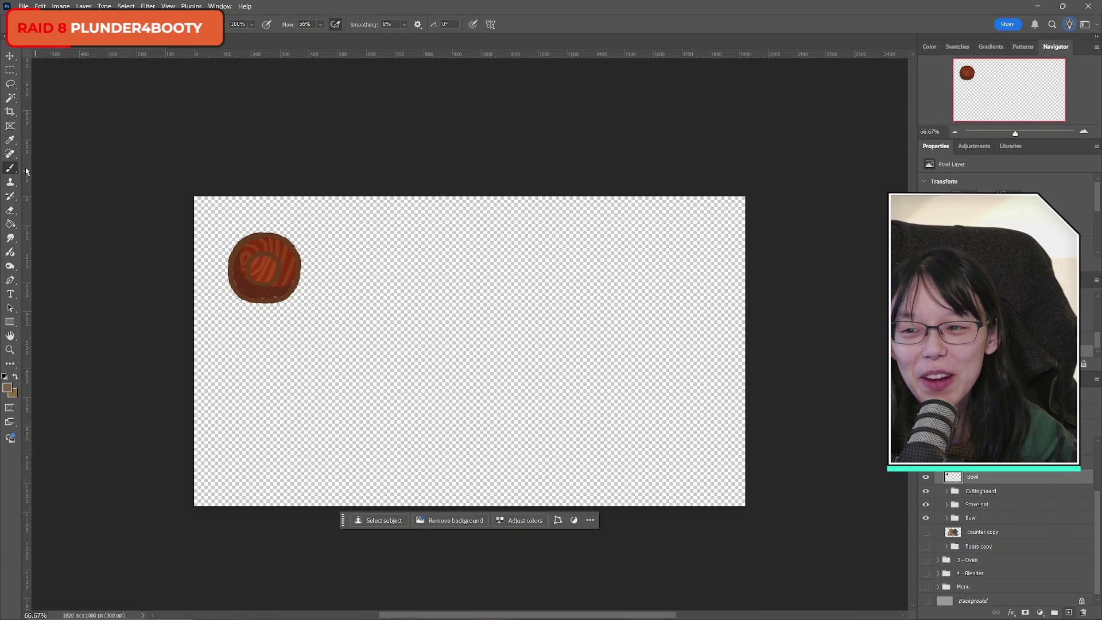
alt+click(242, 281)
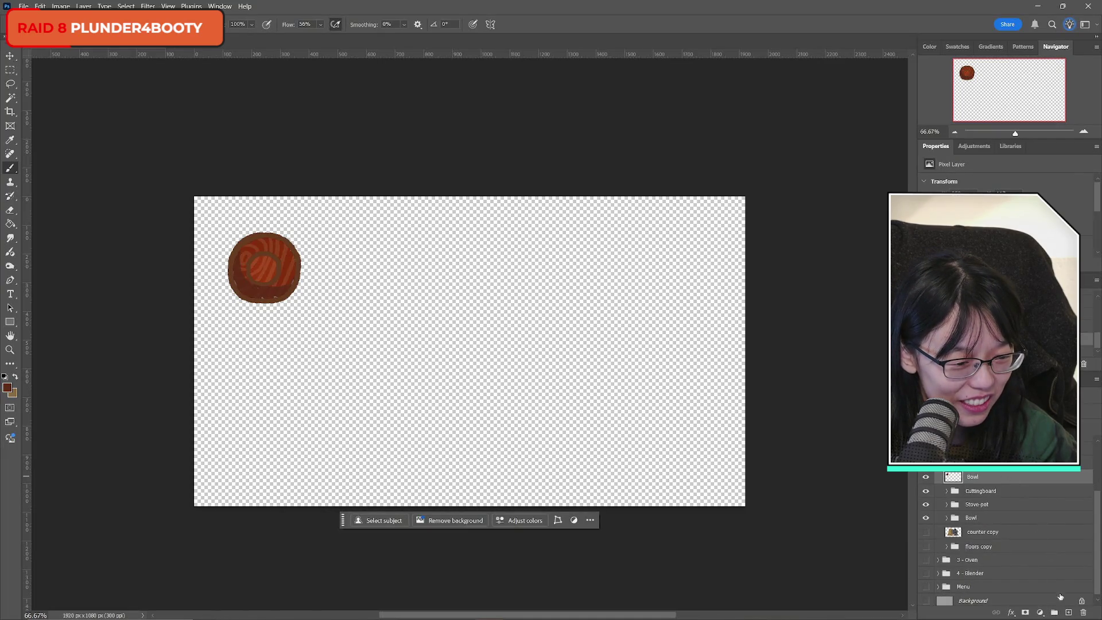
ctrl+click(1068, 612)
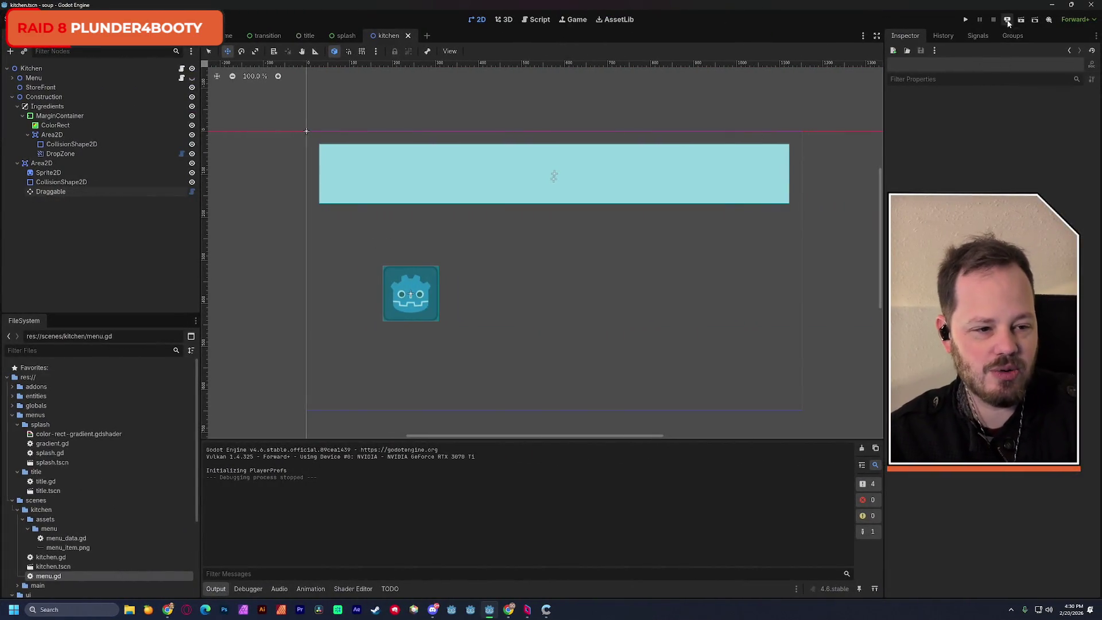
click(1021, 21)
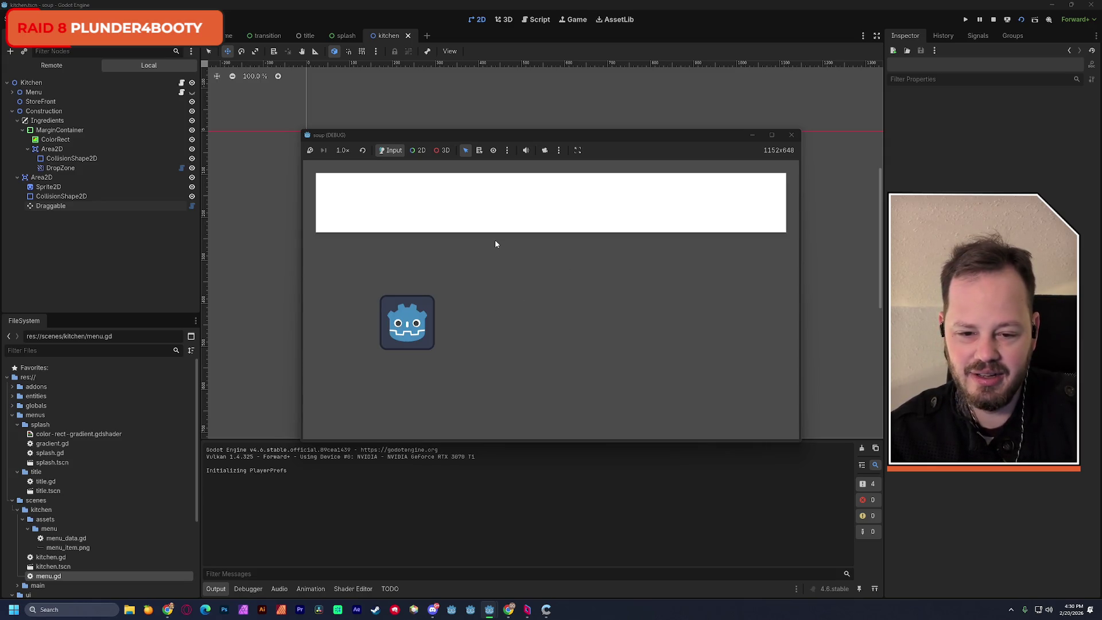
drag(404, 332, 652, 308)
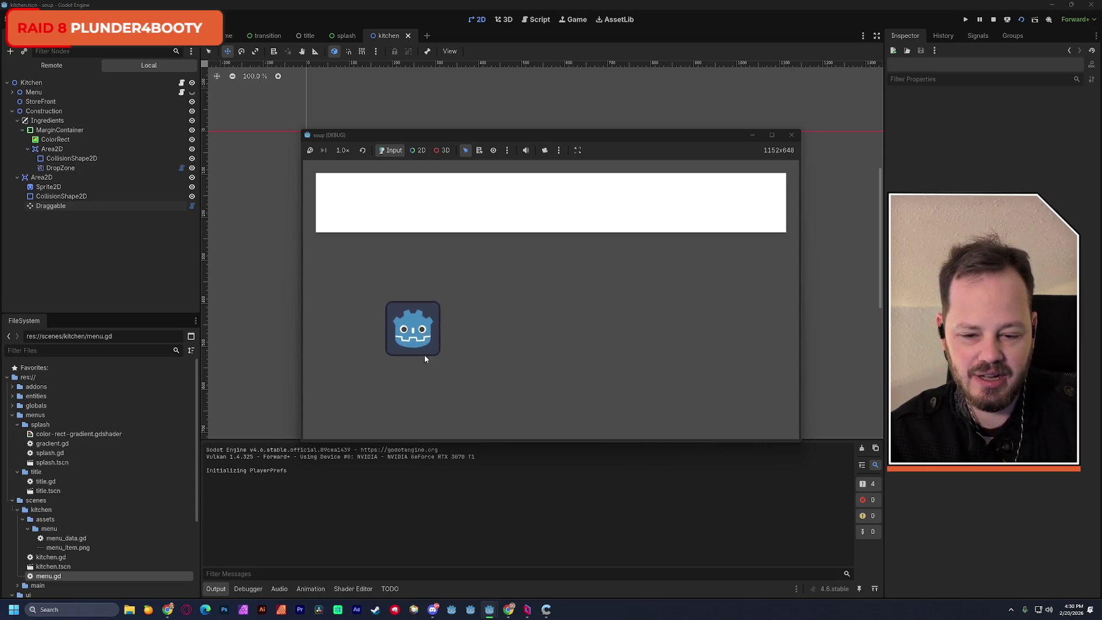
drag(404, 324, 610, 263)
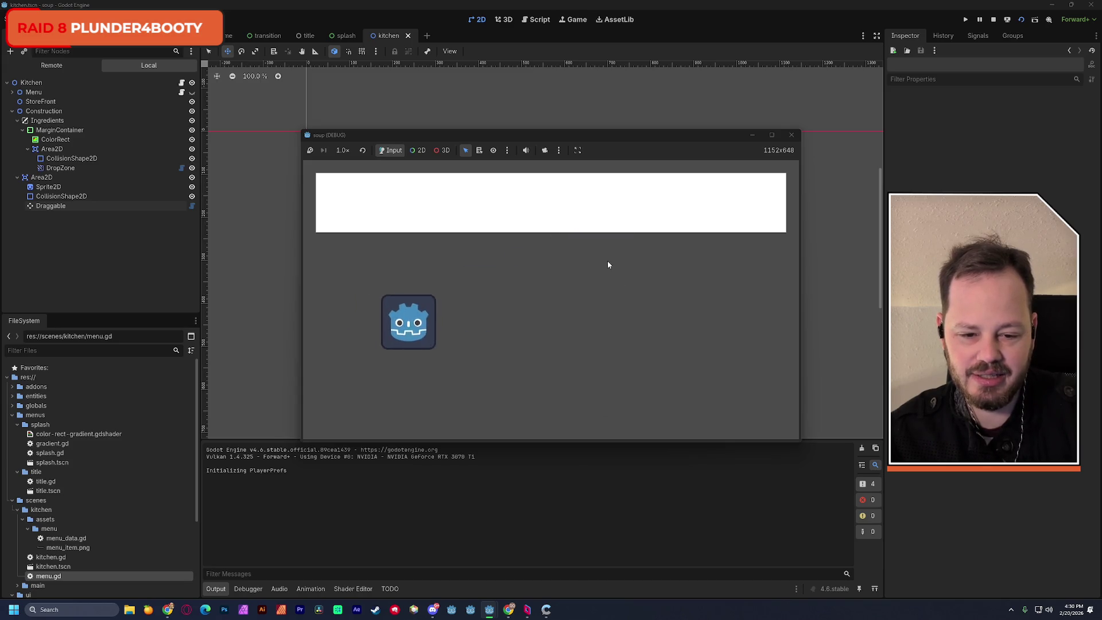
drag(415, 321, 555, 205)
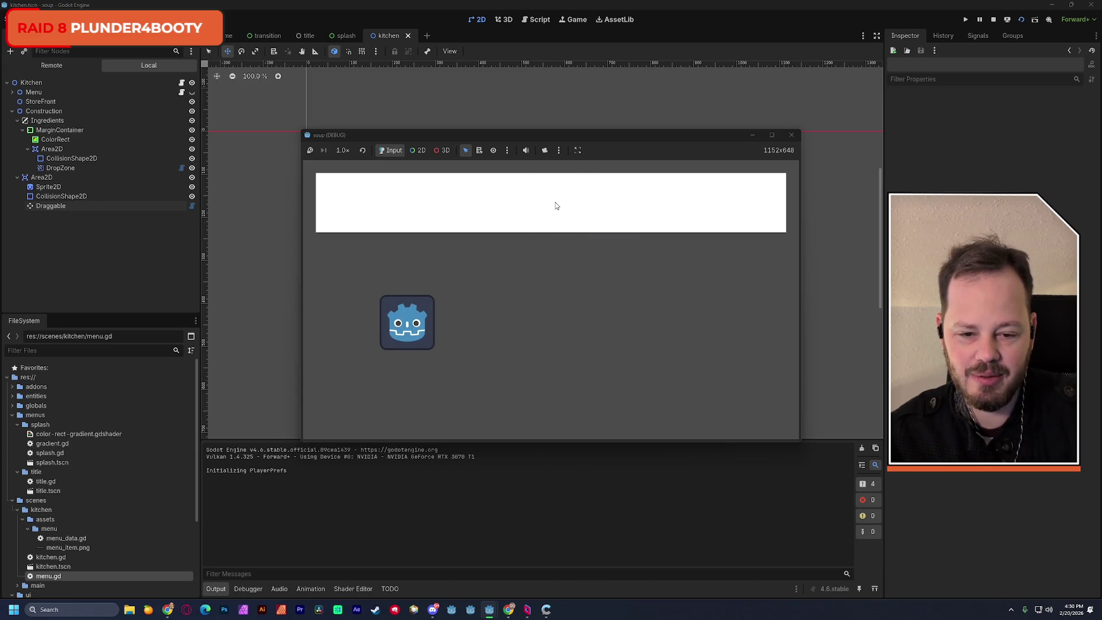
click(791, 134)
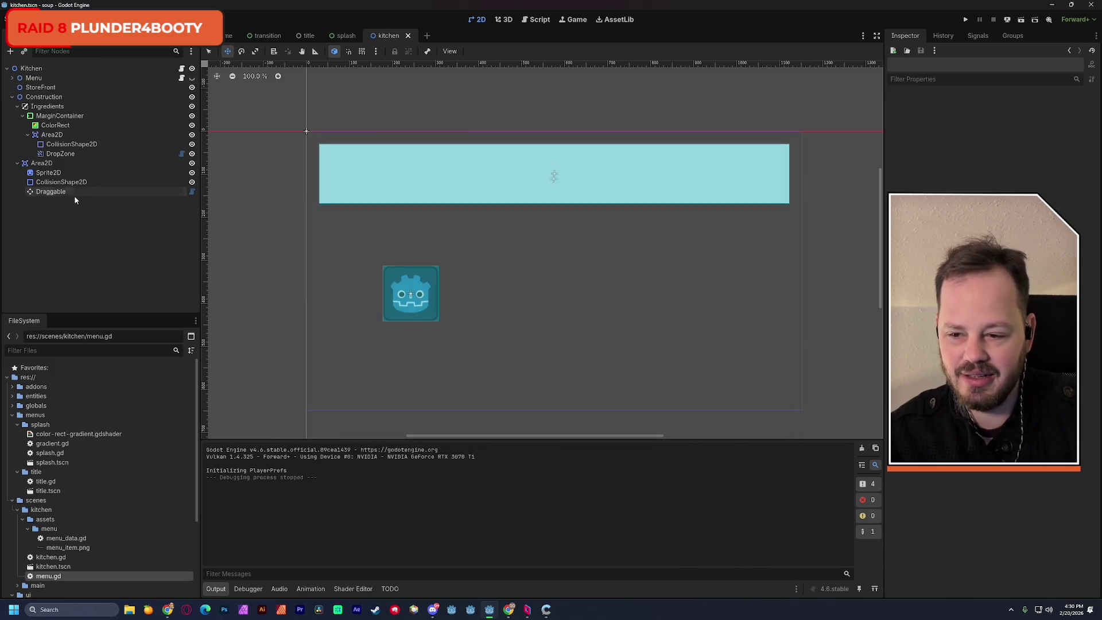
Show DropZone's drop settings in the Inspector, then switch to the addon's GitHub repository in Chrome.
click(55, 154)
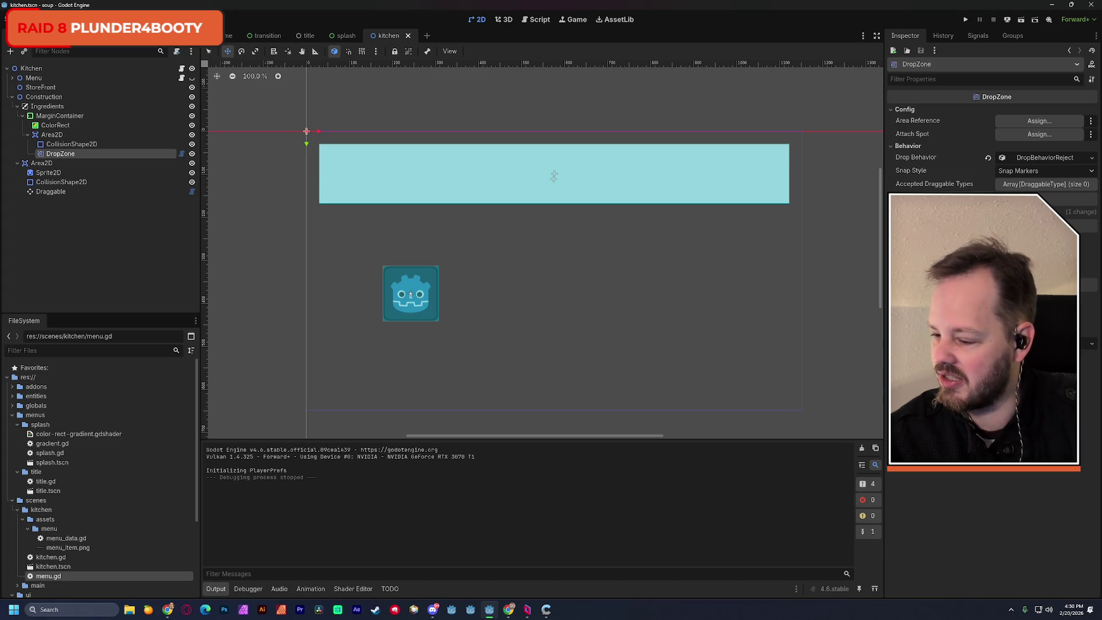
key(alt+Tab)
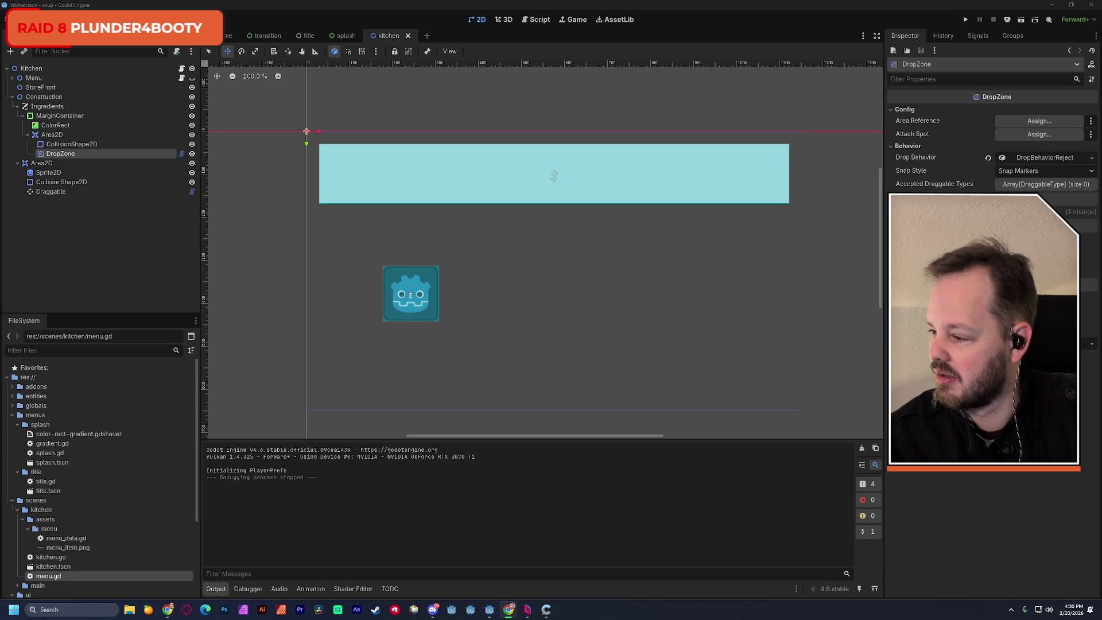
key(alt+Tab)
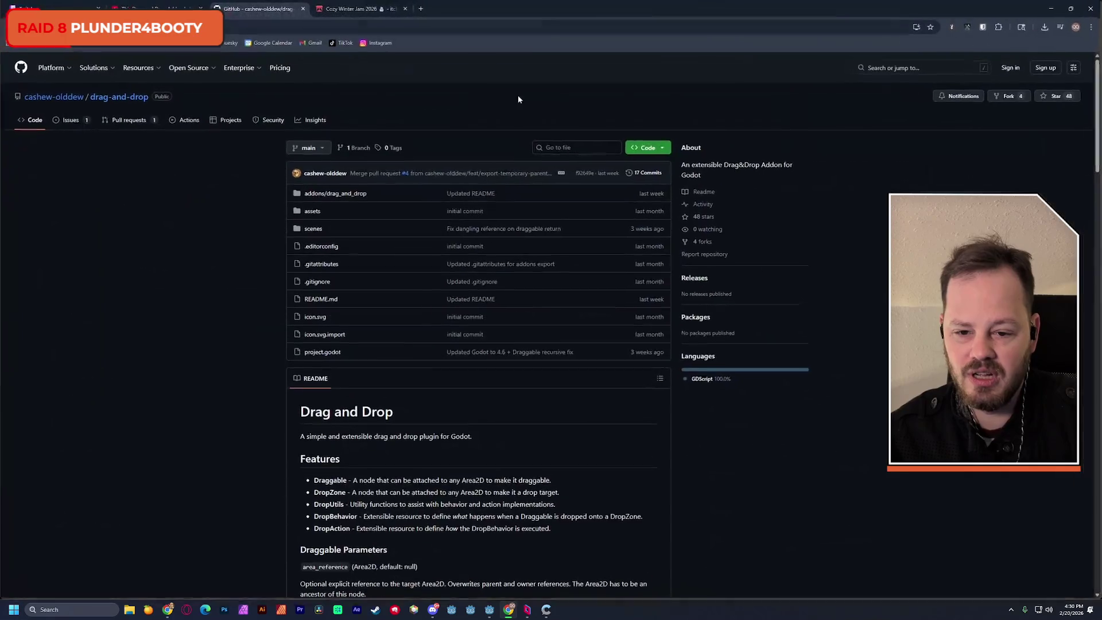
Scroll the README to Draggable Parameters and select the draggable_click default value.
scroll(172, 318, down, 2)
scroll(158, 329, down, 3)
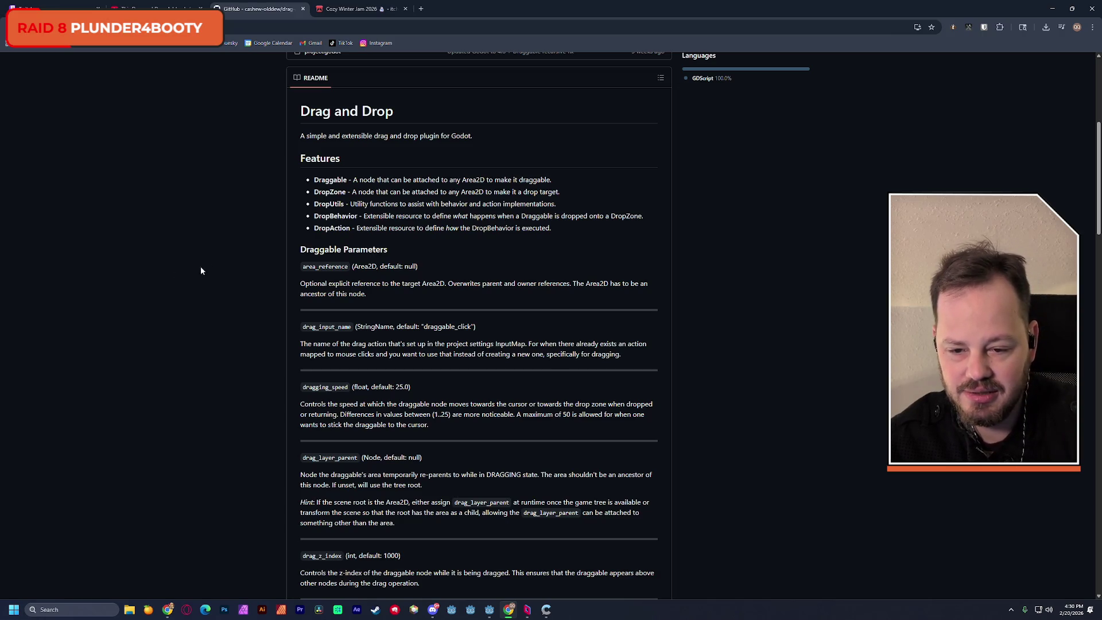
mouse_move(309, 251)
mouse_down()
mouse_move(463, 285)
mouse_move(581, 287)
mouse_move(368, 295)
mouse_move(478, 327)
mouse_up()
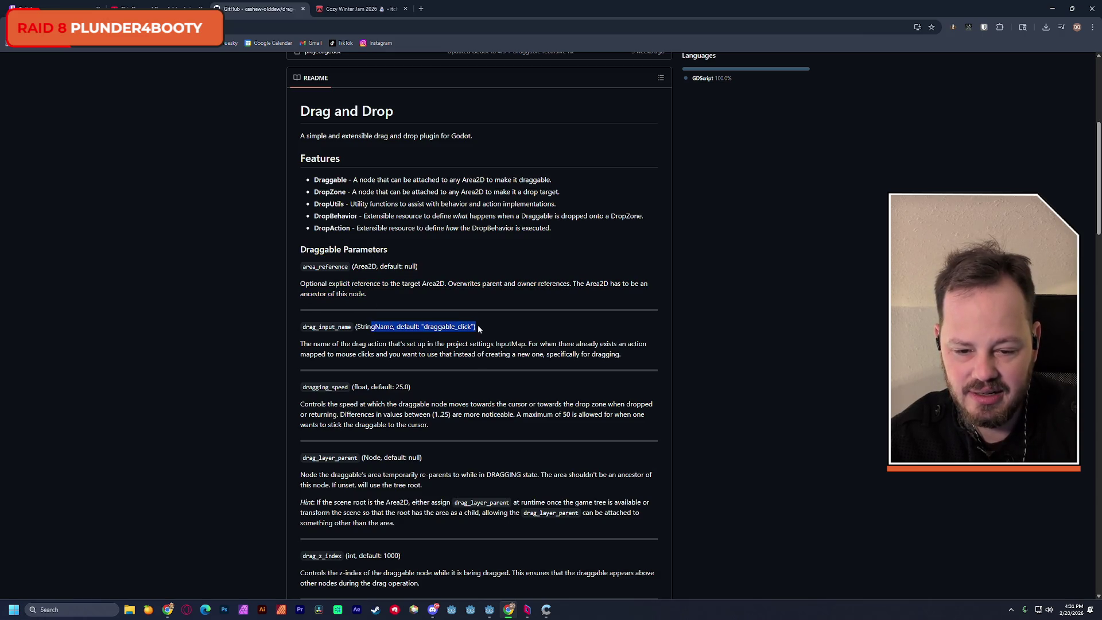
click(394, 339)
scroll(393, 345, down, 2)
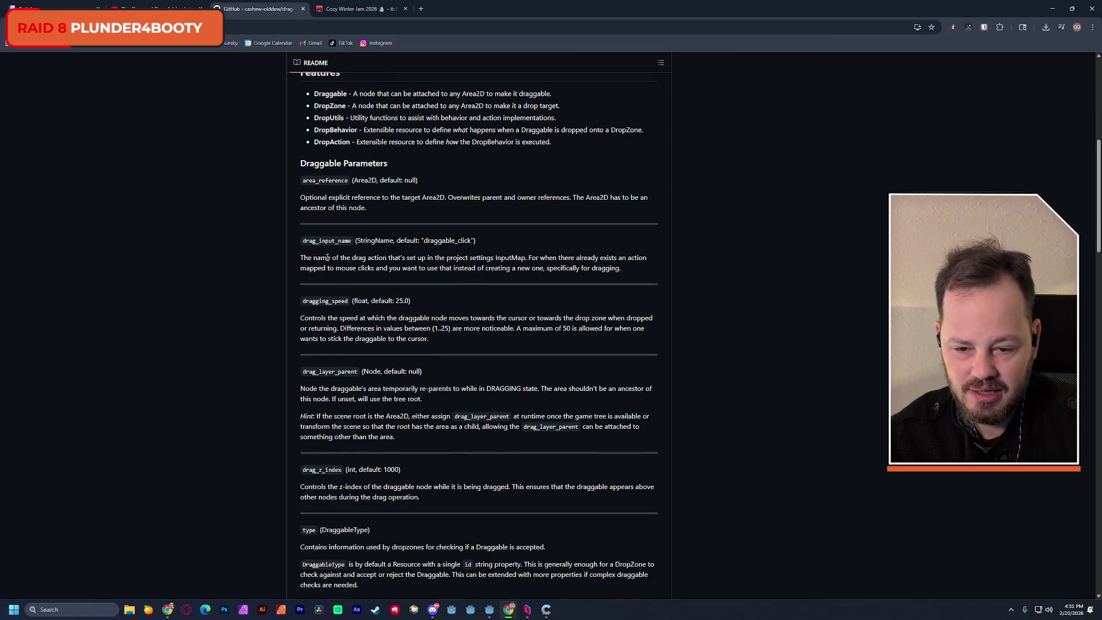
drag(308, 258, 411, 260)
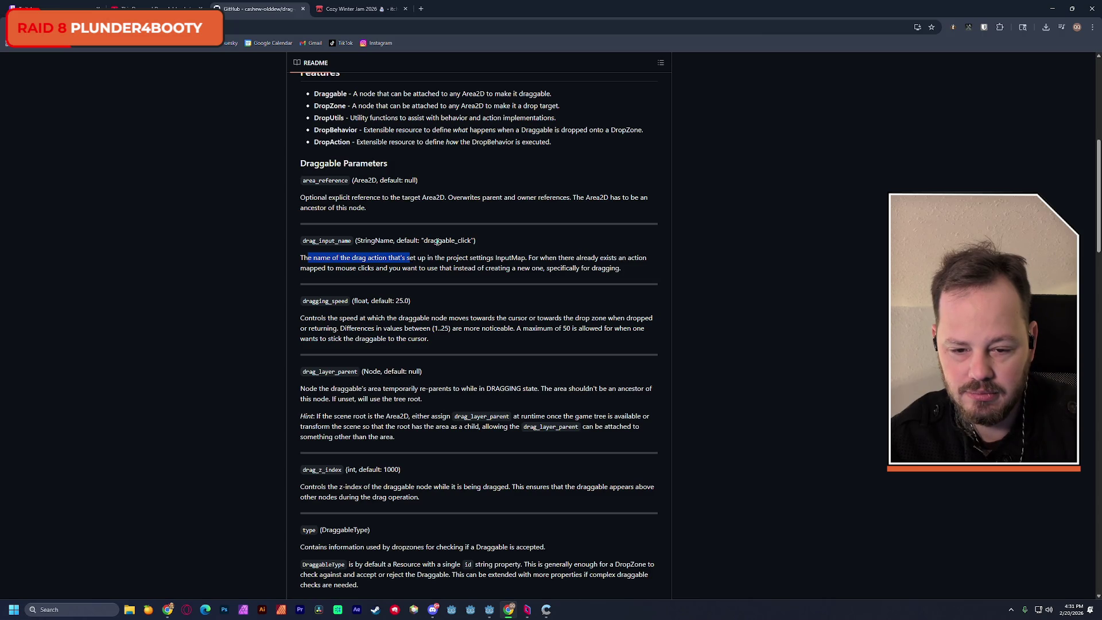
double_click(438, 242)
scroll(437, 242, down, 2)
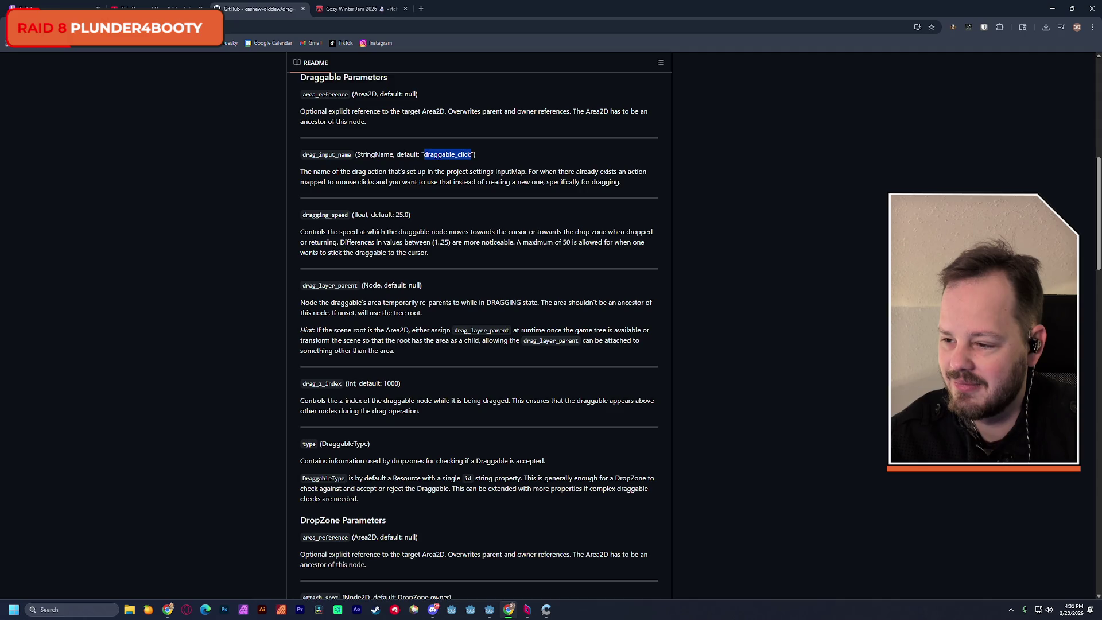
Switch from the browser over to the Chatterino stream chat window.
key(alt+Tab)
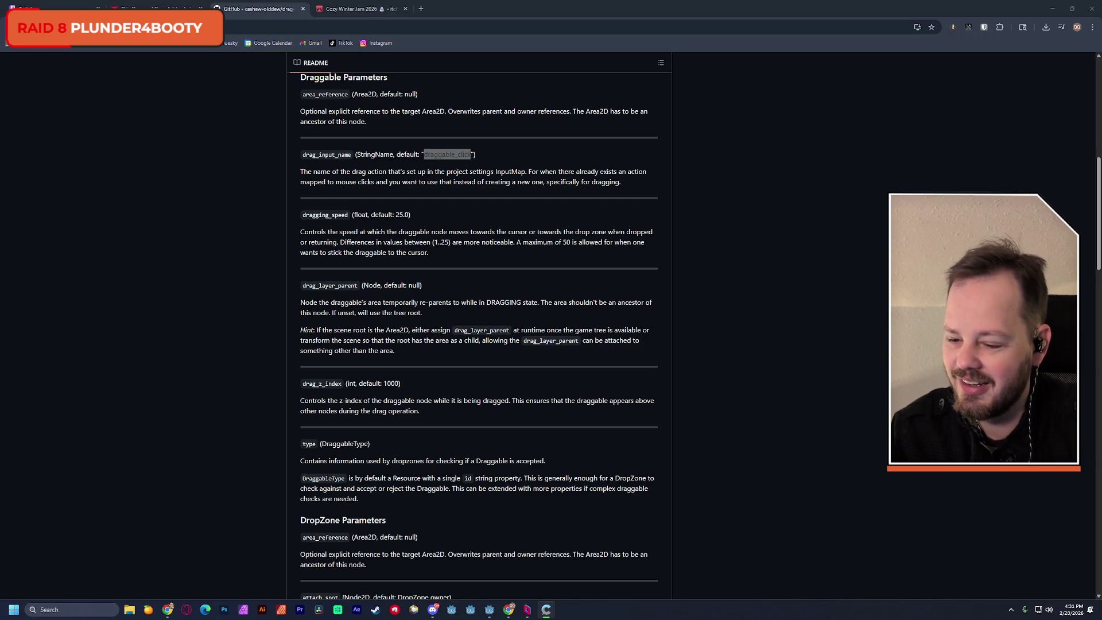
key(alt+Tab)
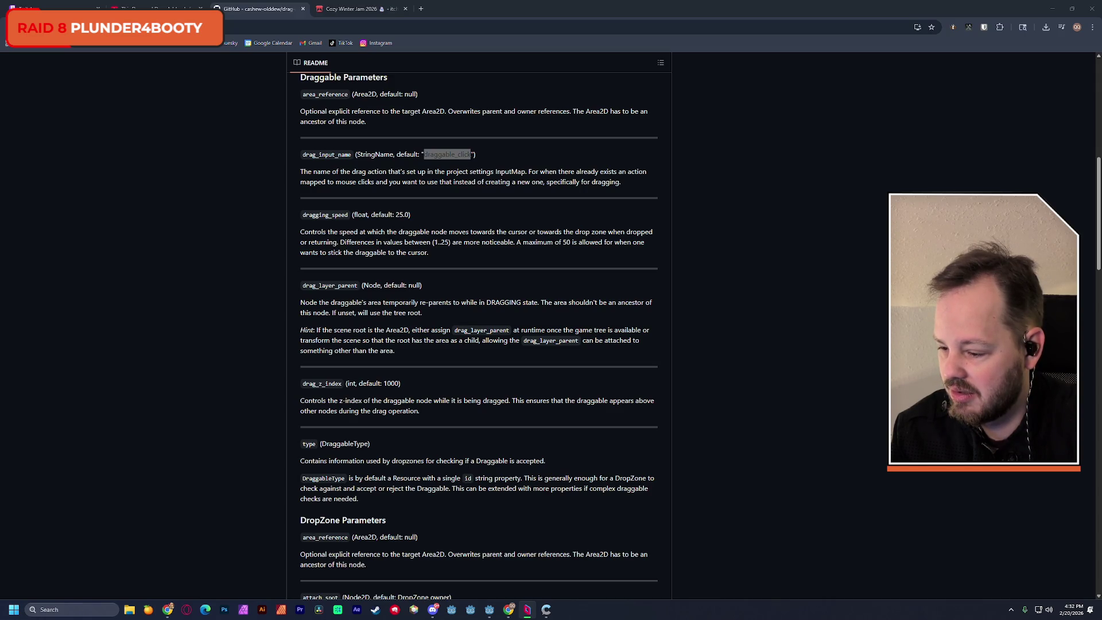
key(alt+Tab)
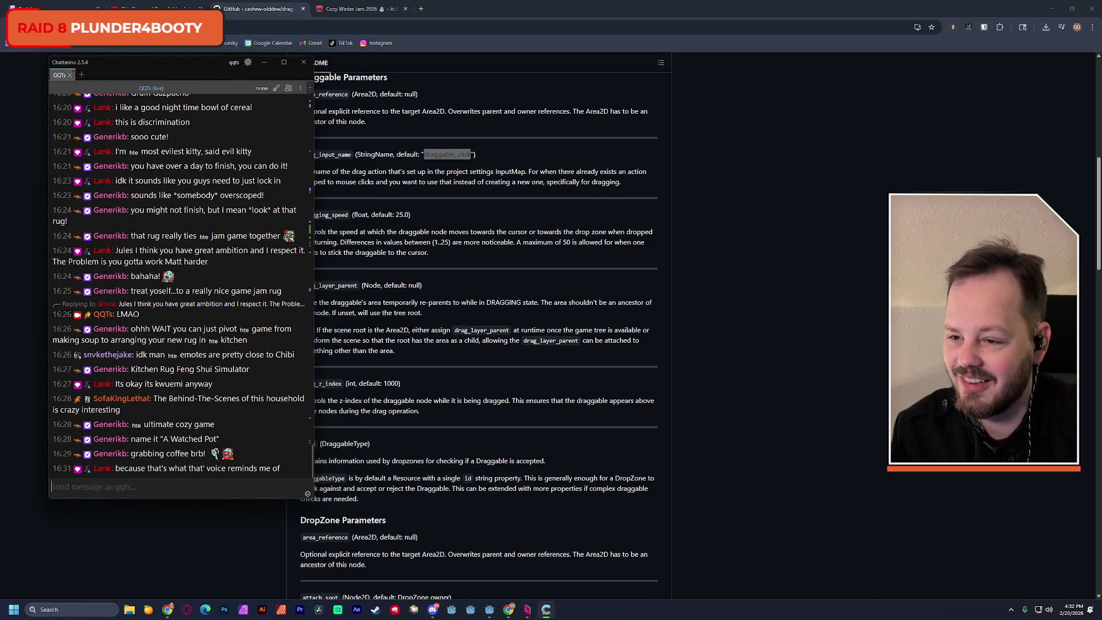
Switch back and forth between the stream chat and the README.
key(alt+Tab)
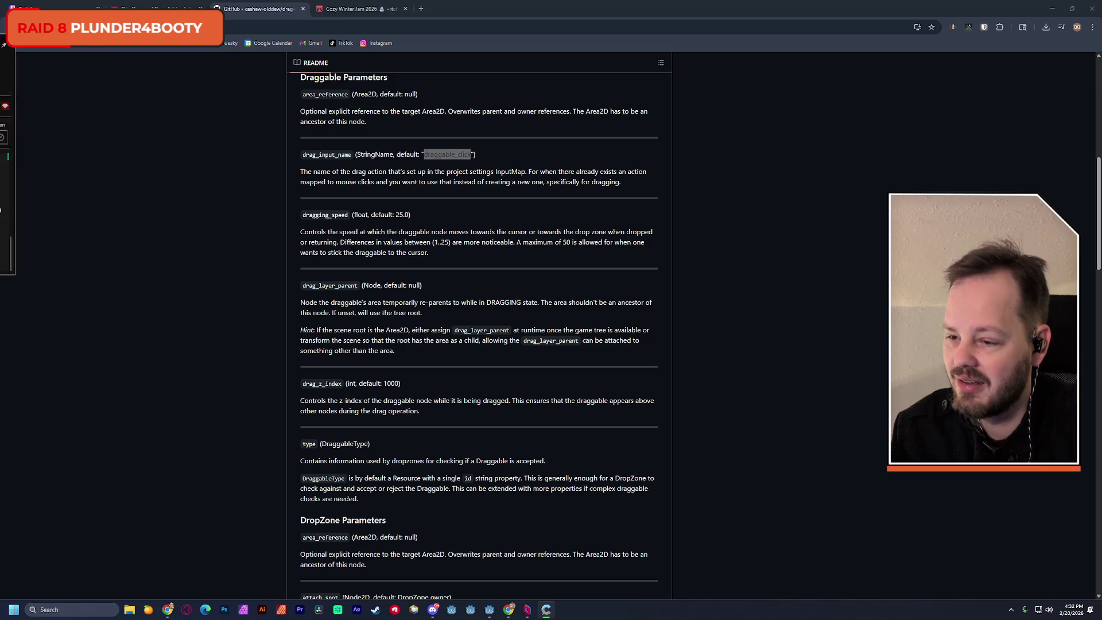
key(alt+Tab)
key(alt+Tab)
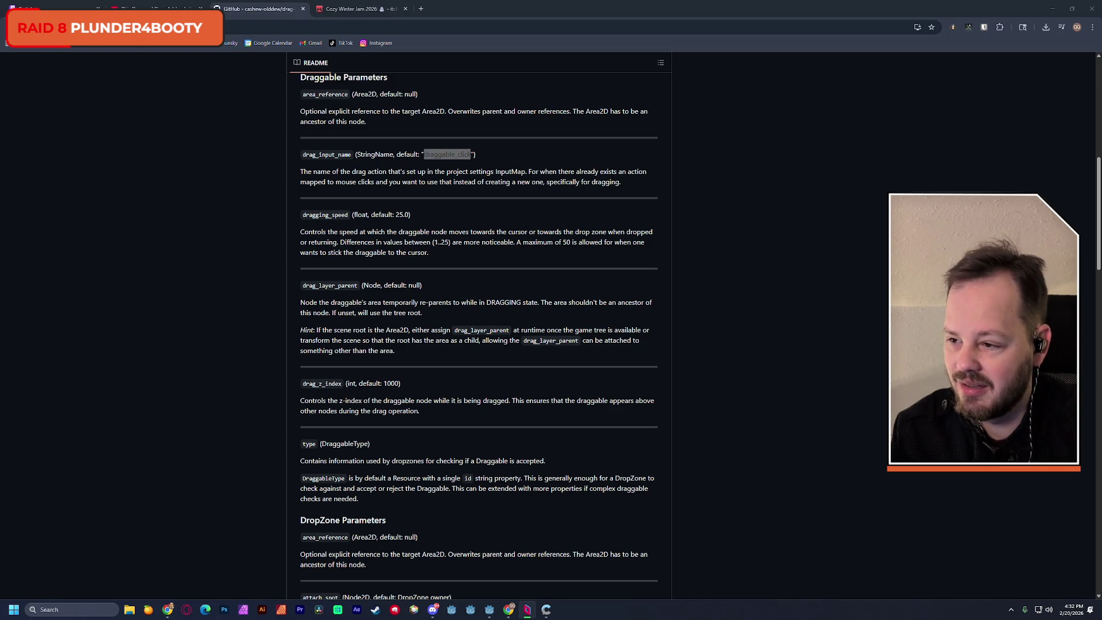
key(alt+Tab)
key(alt+Tab)
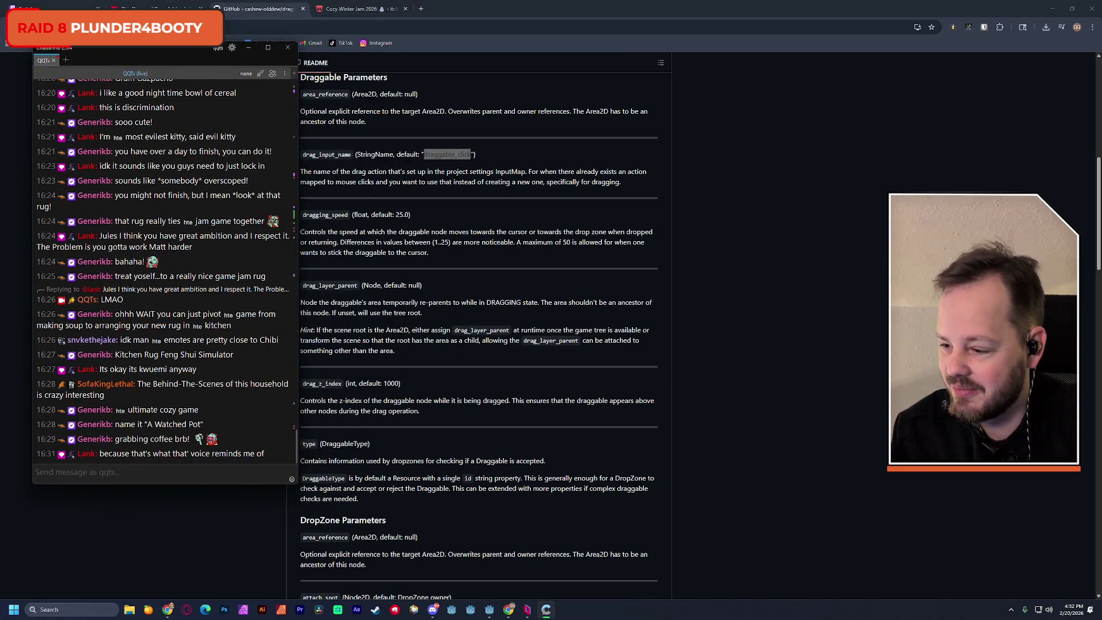
key(alt+Tab)
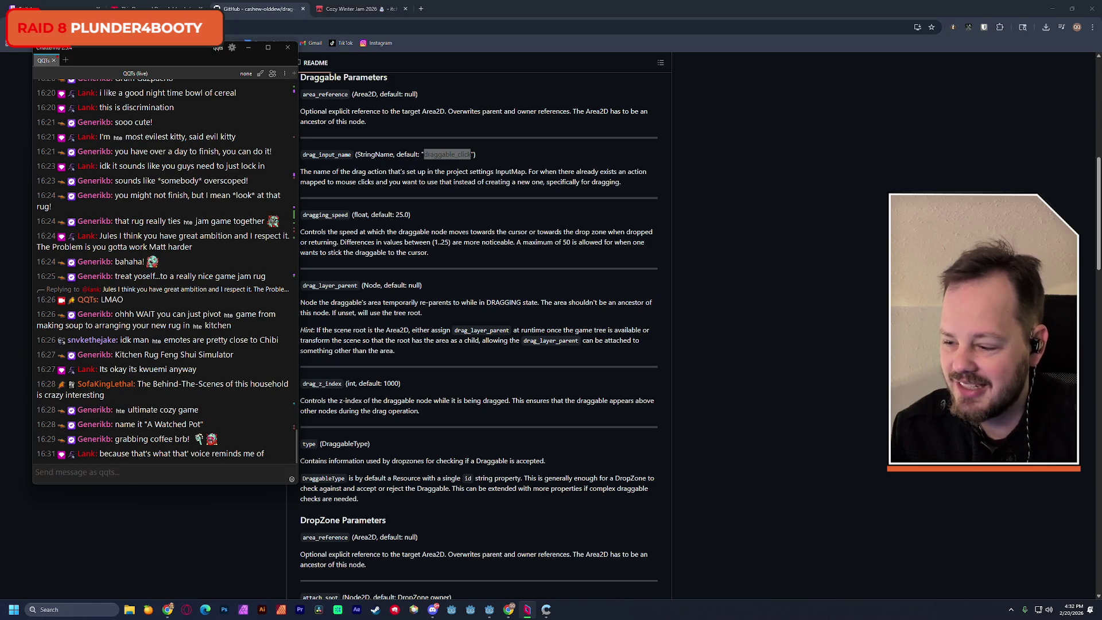
Scroll through the Chatterino chat, then drag its window off the left edge of the screen.
scroll(140, 360, up, 5)
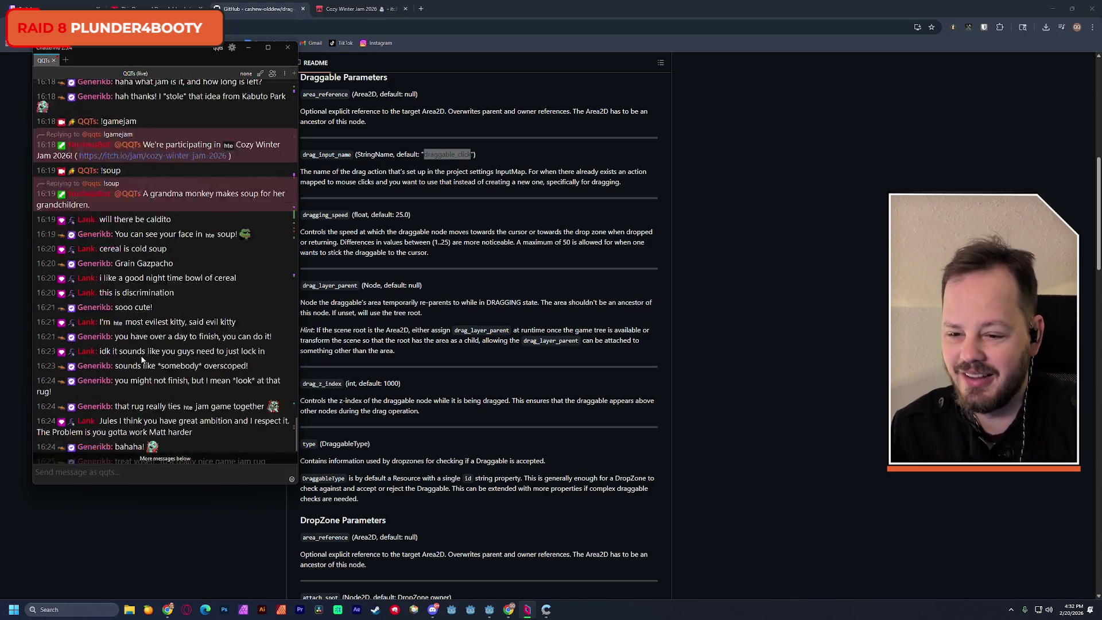
scroll(140, 360, down, 5)
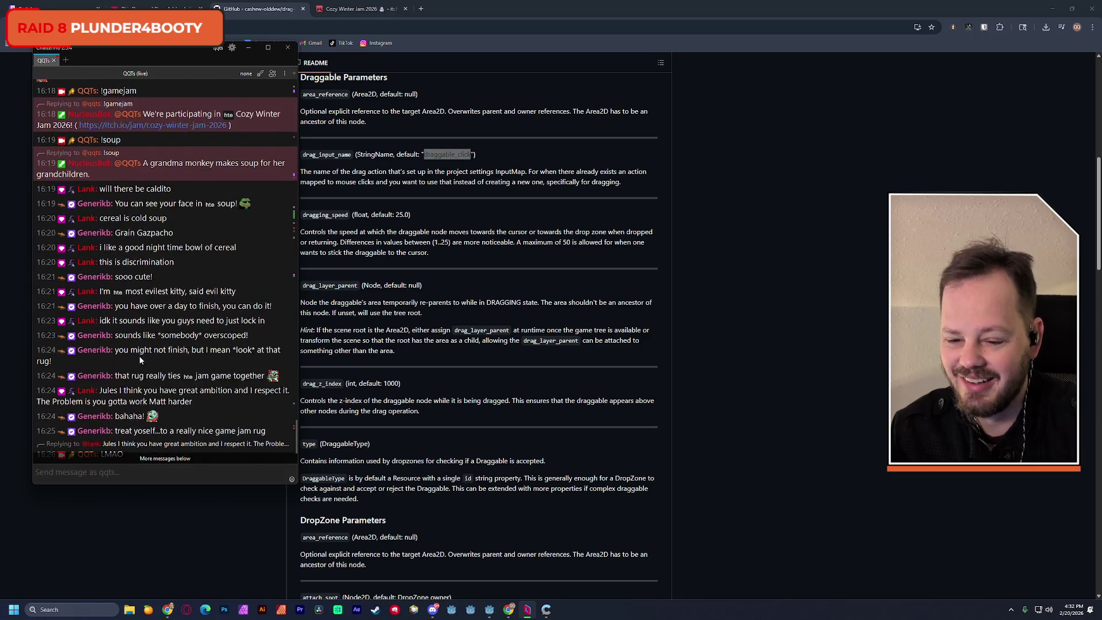
scroll(139, 359, down, 4)
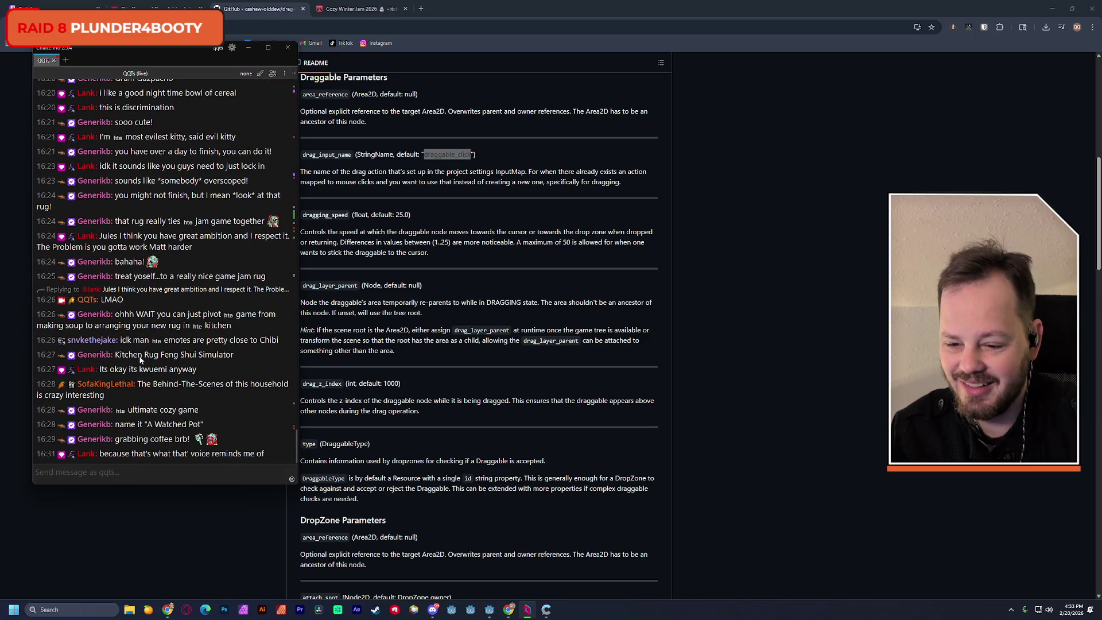
scroll(139, 360, up, 4)
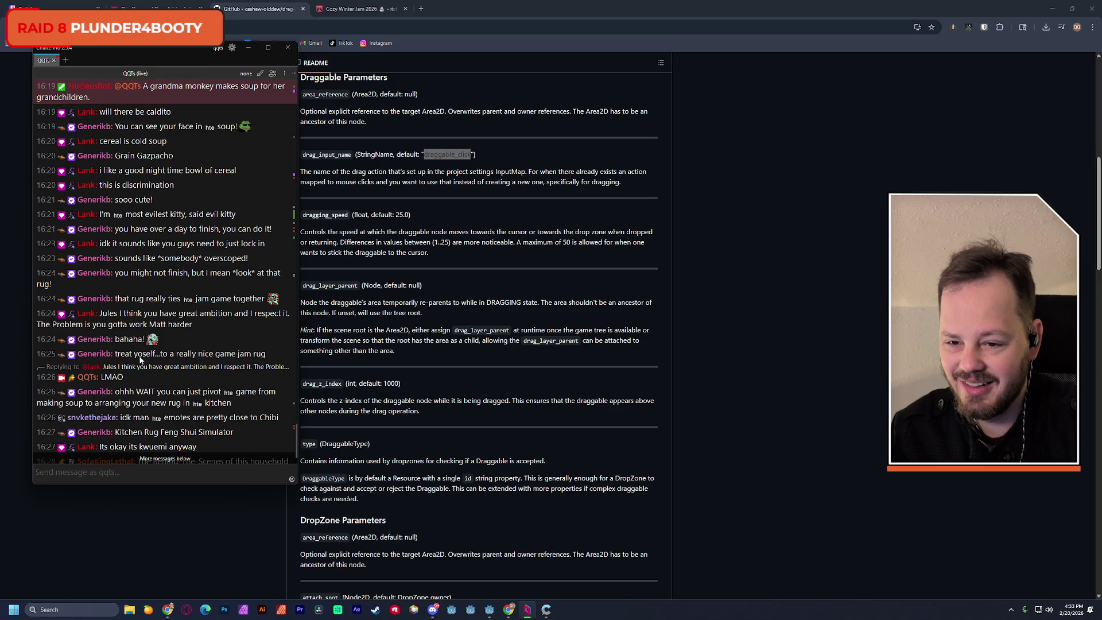
scroll(140, 359, up, 6)
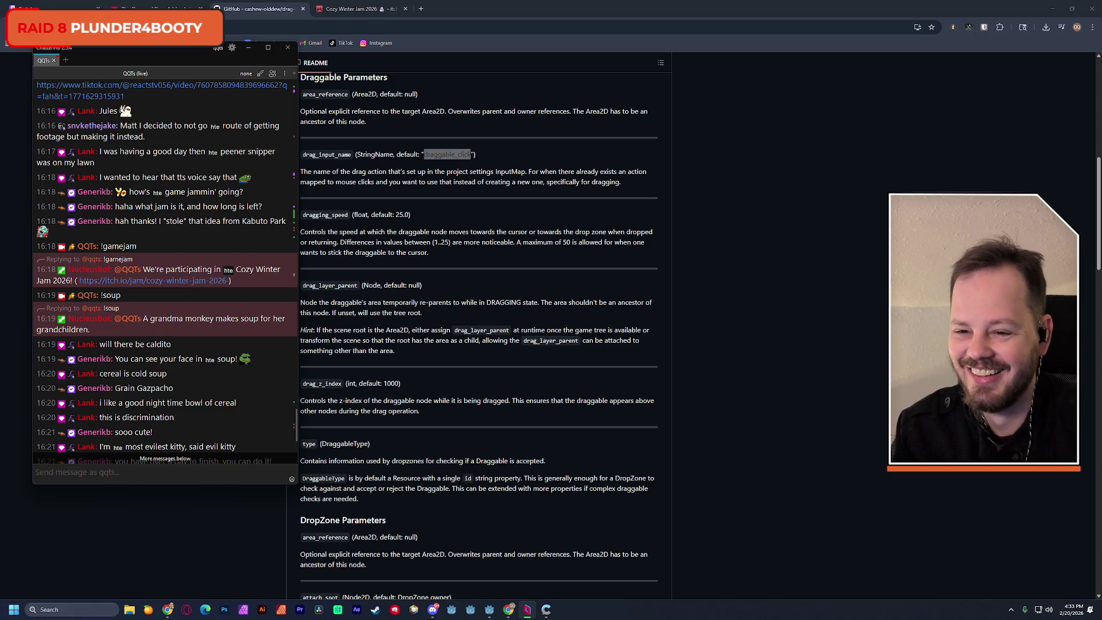
scroll(153, 264, down, 5)
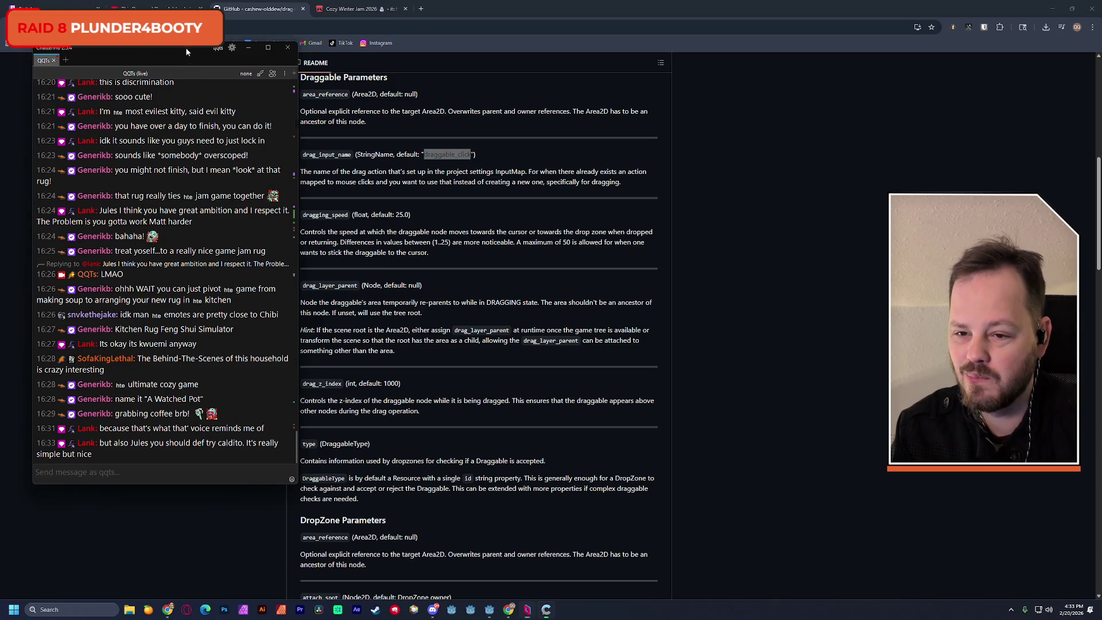
drag(186, 51, 0, 54)
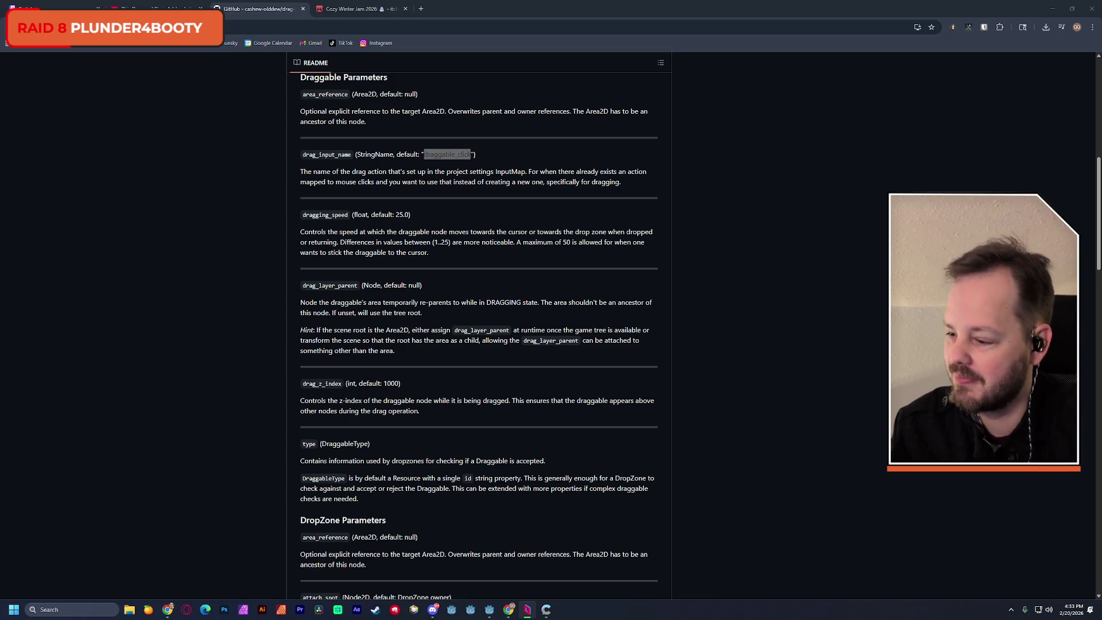
Read the drag_z_index description in the README, selecting the drag_z_index parameter name.
click(227, 145)
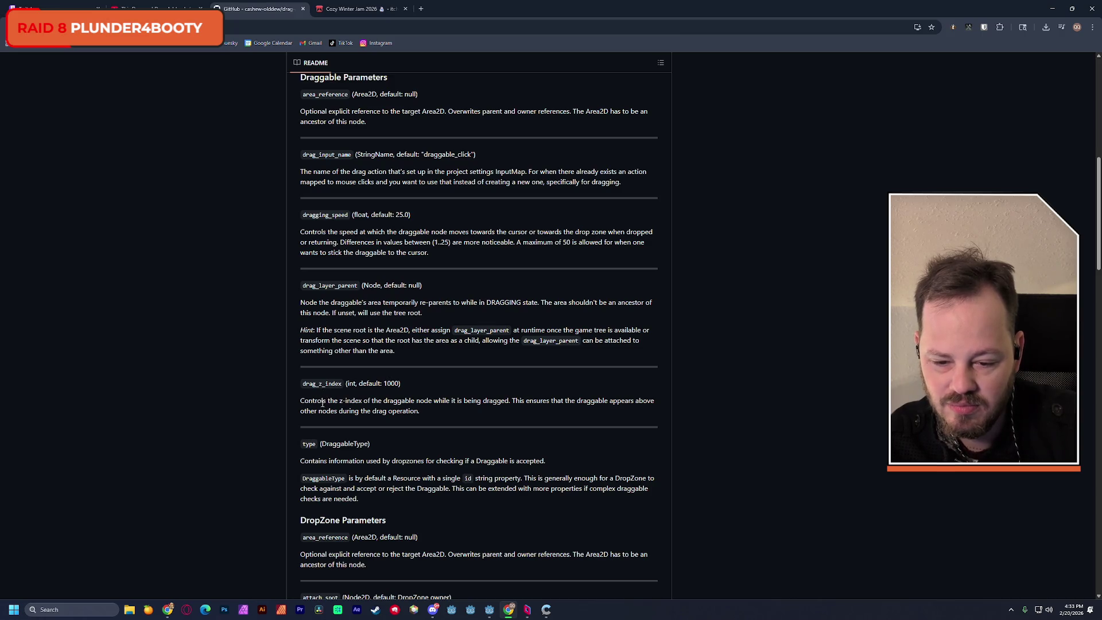
mouse_move(312, 401)
mouse_down()
mouse_move(611, 408)
mouse_move(349, 412)
mouse_move(410, 410)
mouse_up()
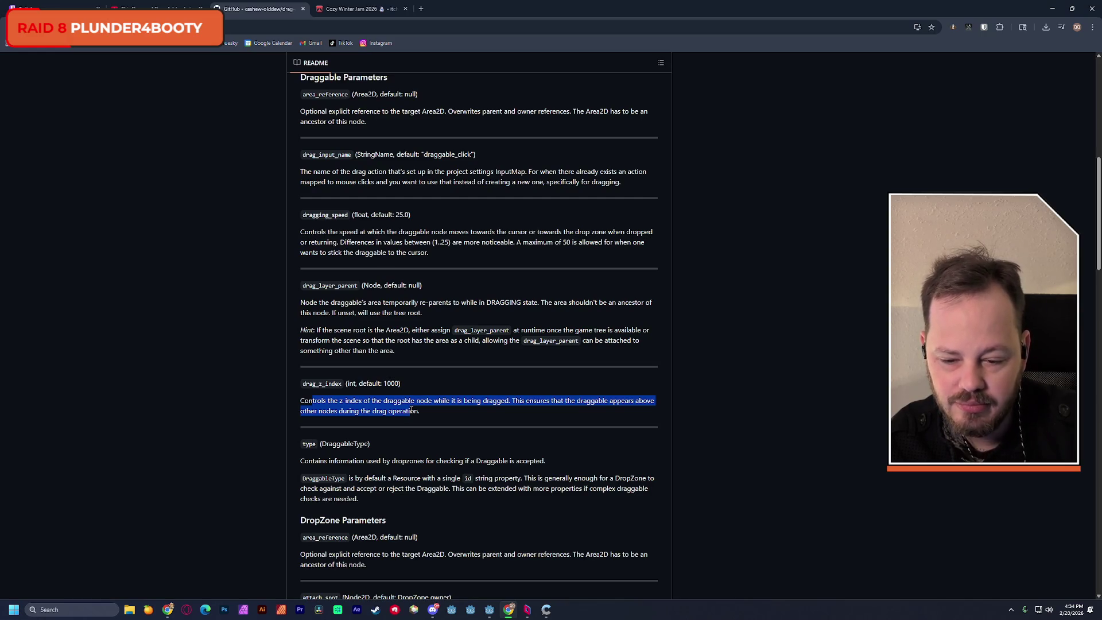
double_click(319, 385)
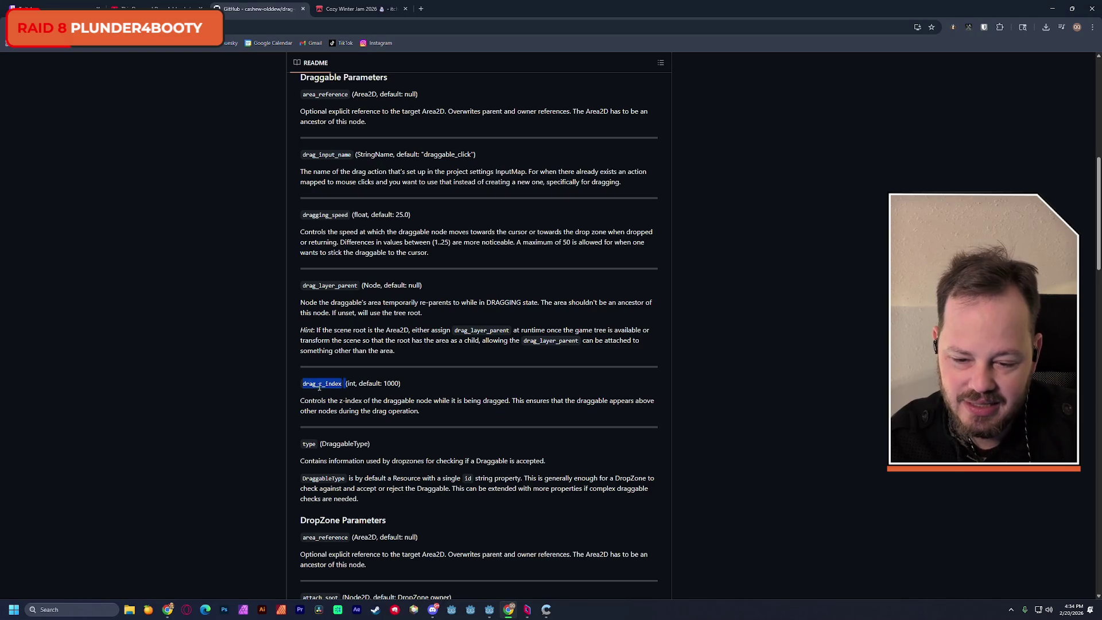
click(353, 383)
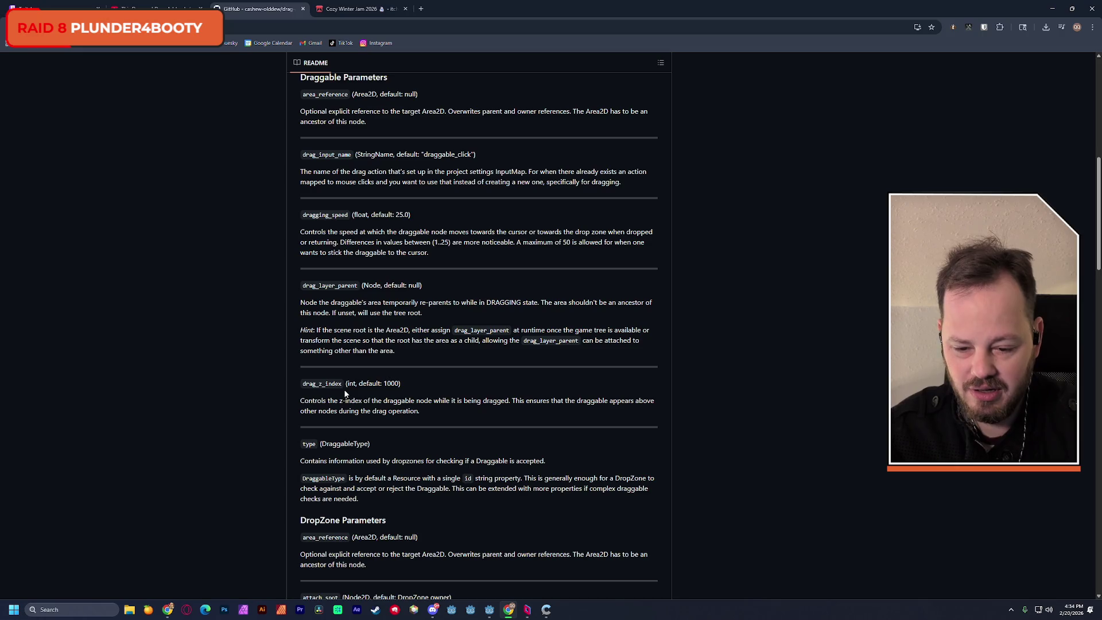
Read the area_reference and DropZone Parameters sections, then minimize Chrome to reveal Godot.
scroll(344, 393, down, 3)
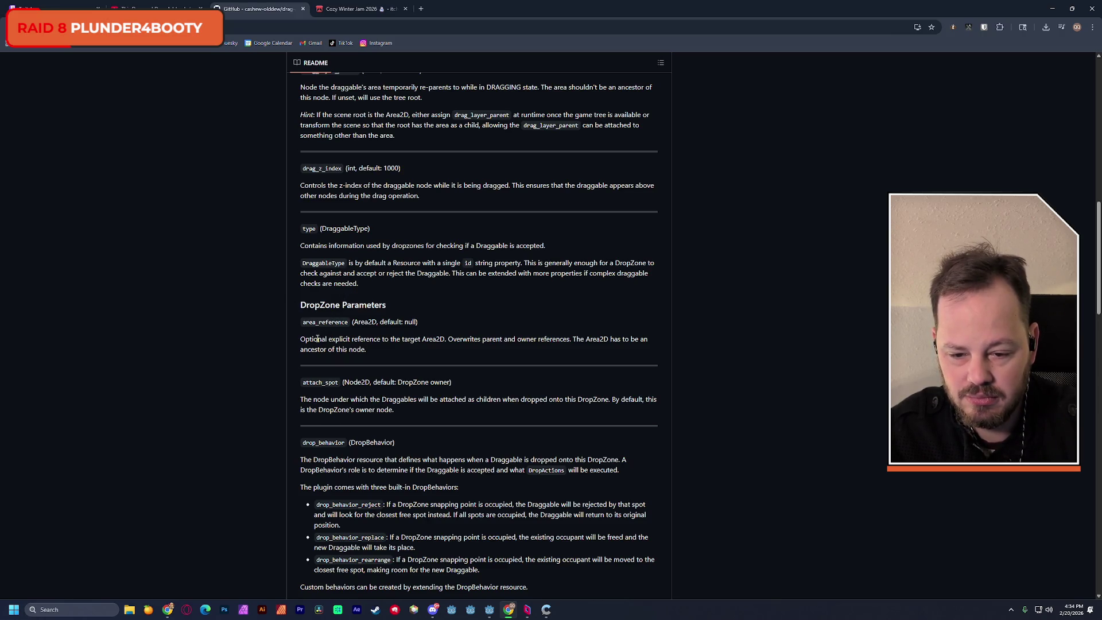
drag(317, 339, 411, 336)
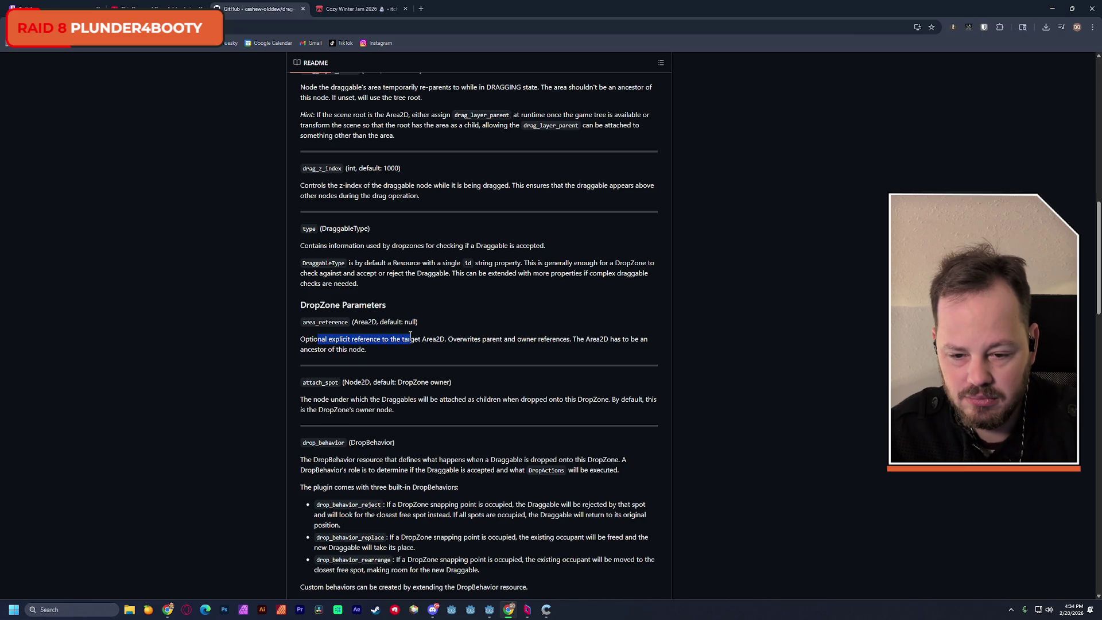
click(370, 347)
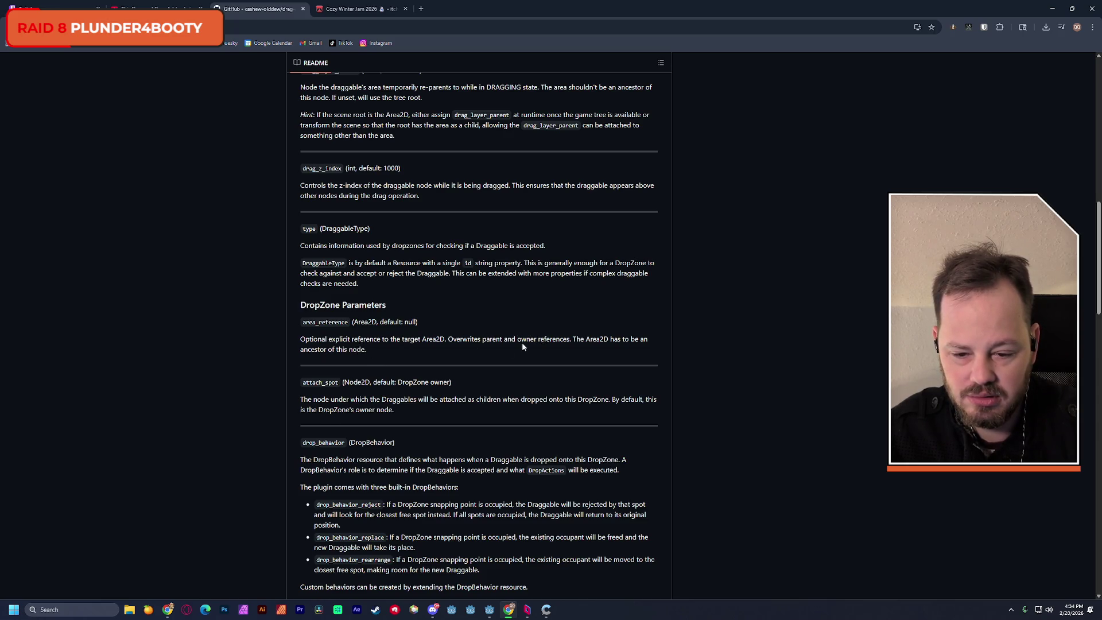
scroll(370, 374, down, 2)
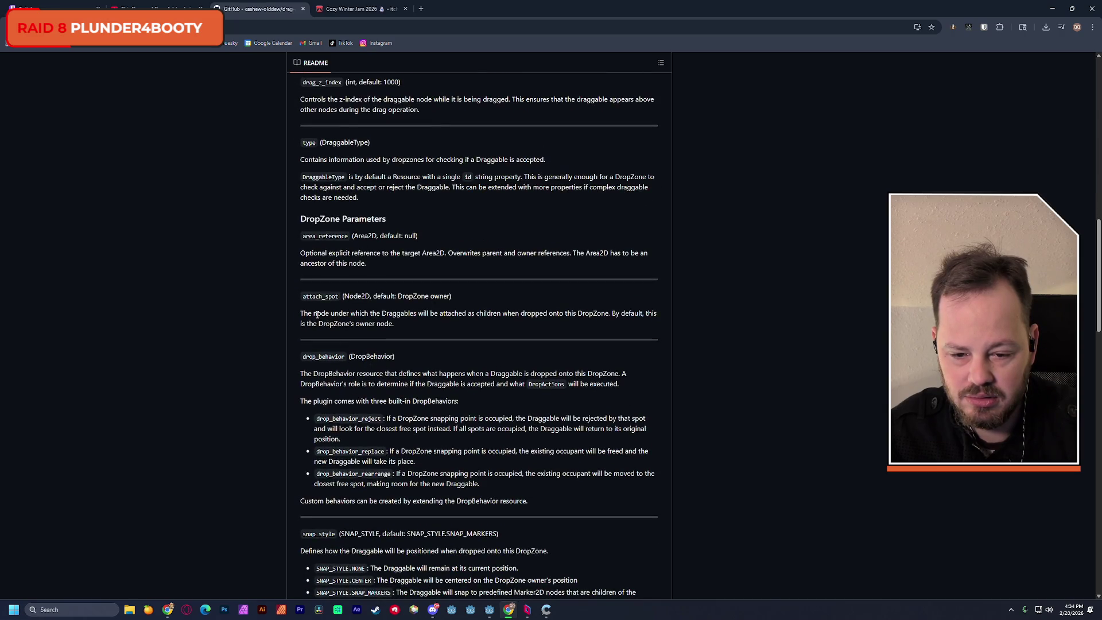
click(1052, 8)
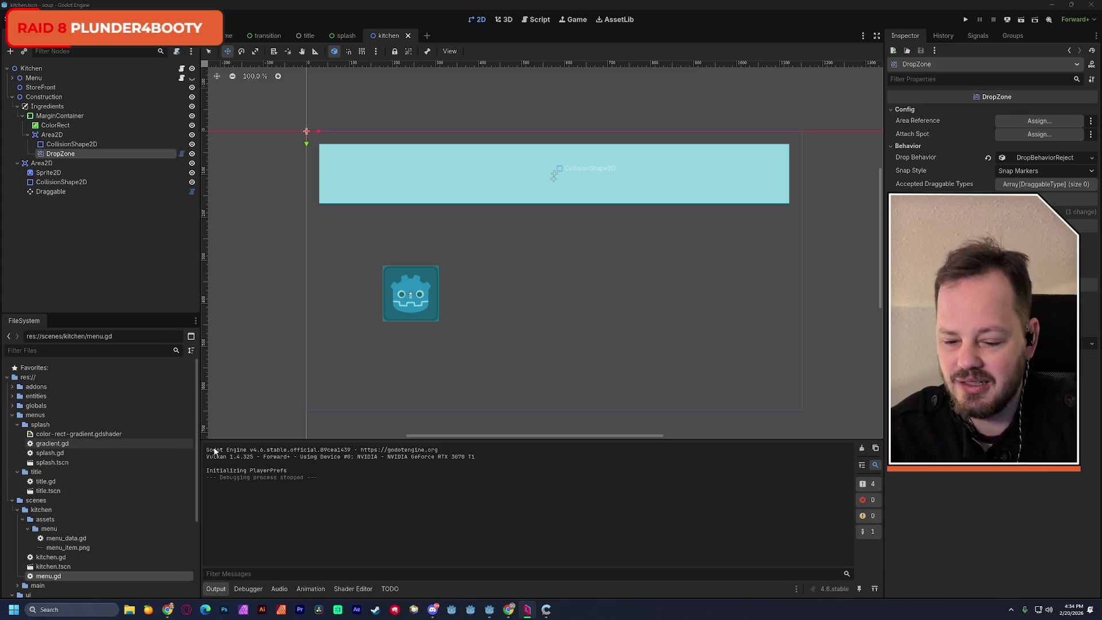
Search Google for 'godot put sprites into hbox' in a new Chrome tab.
click(508, 610)
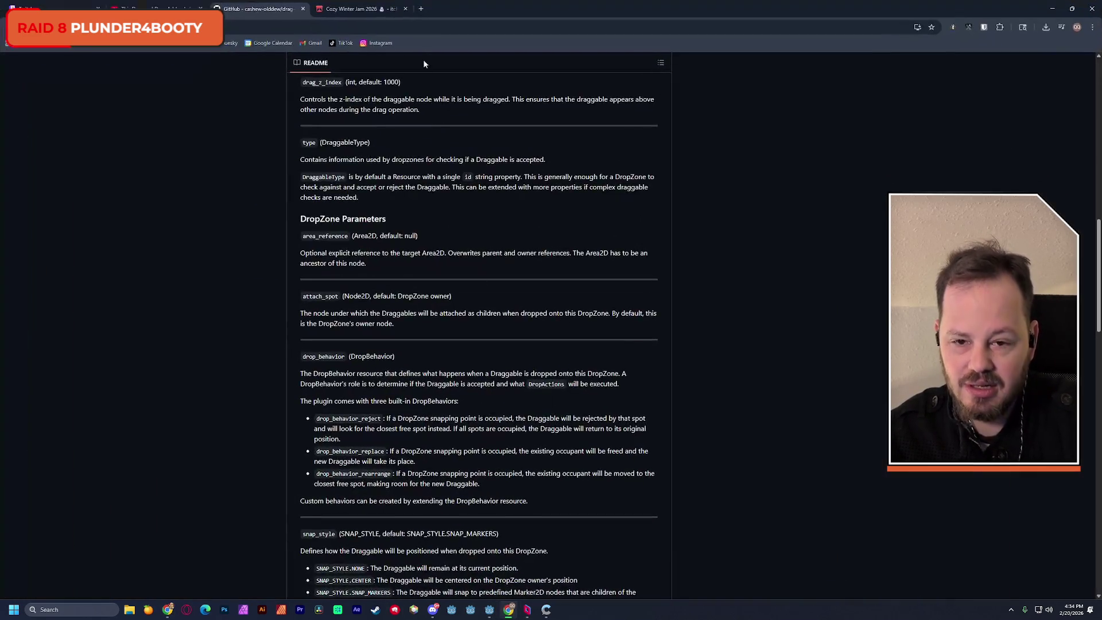
click(421, 9)
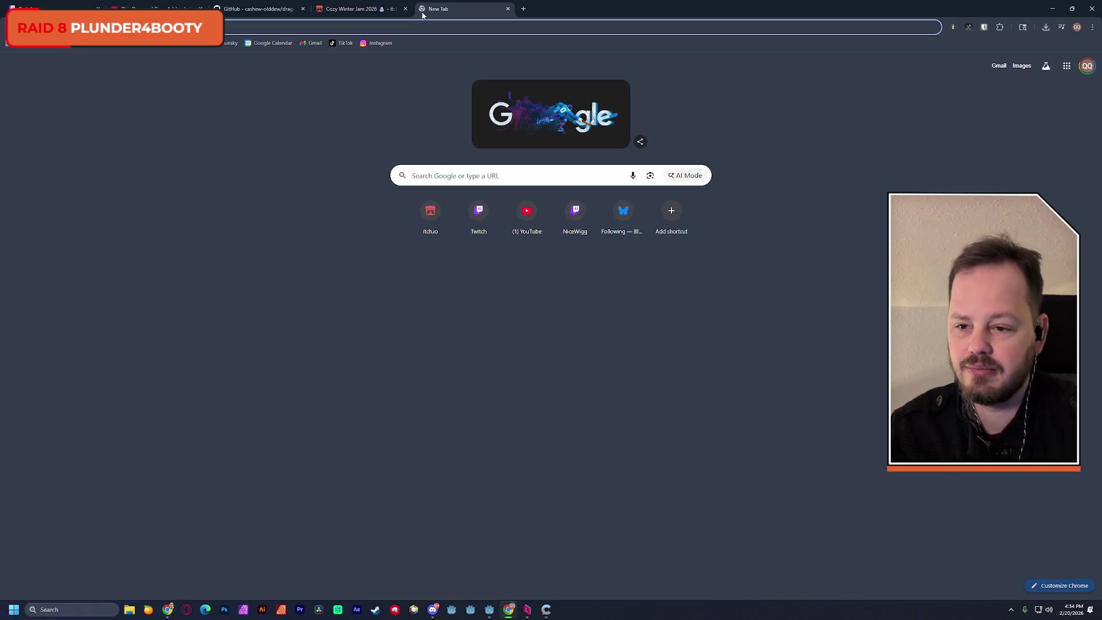
text(godot put)
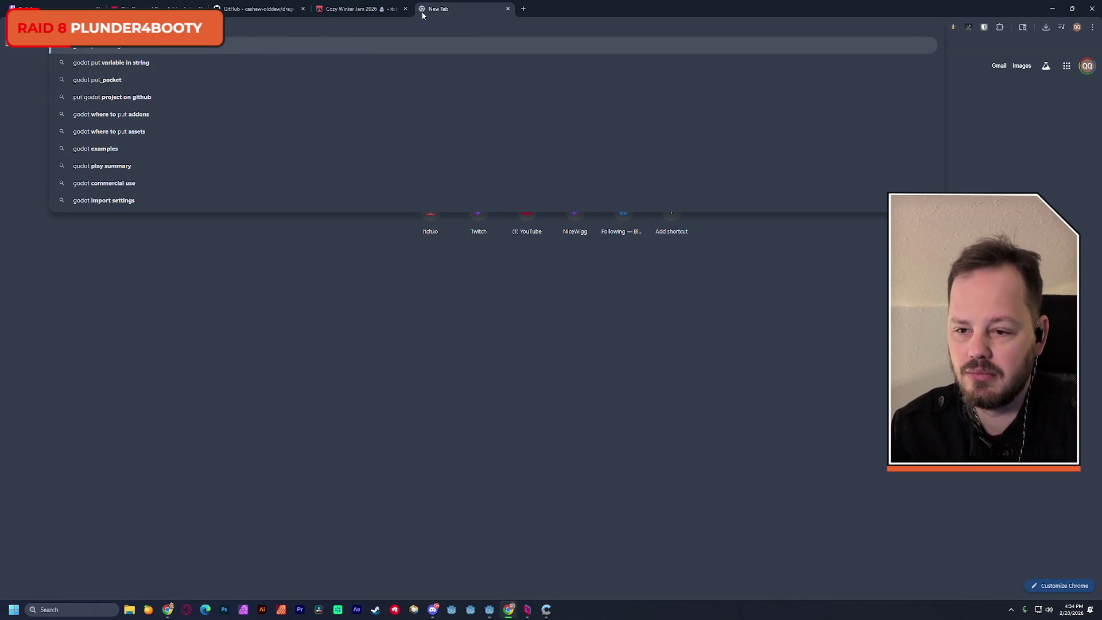
text( sprites)
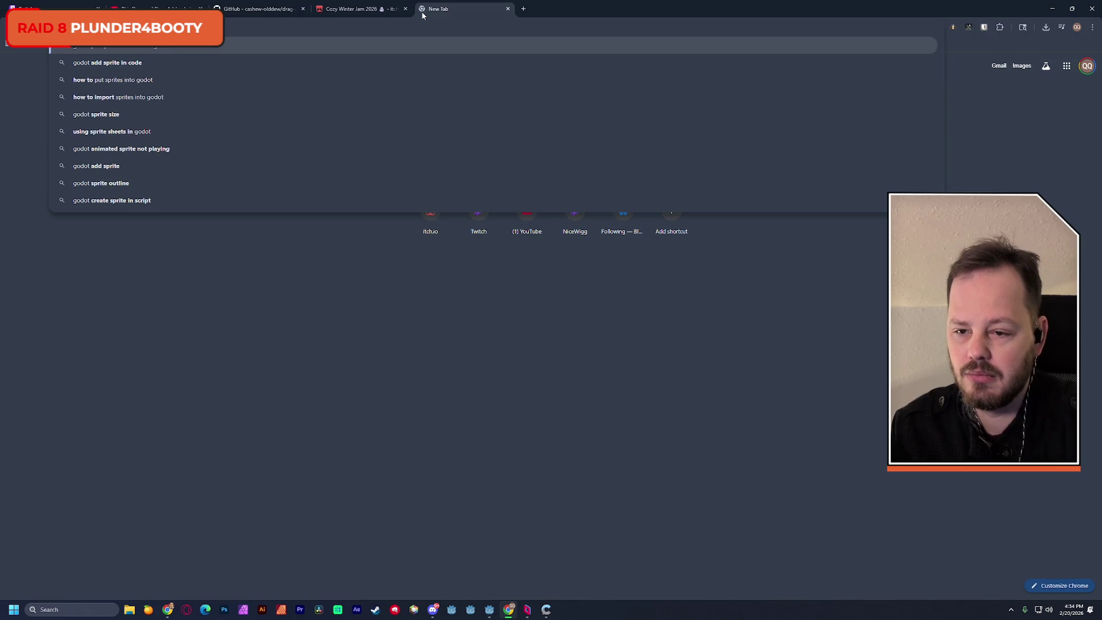
text( into hbox)
key(Return)
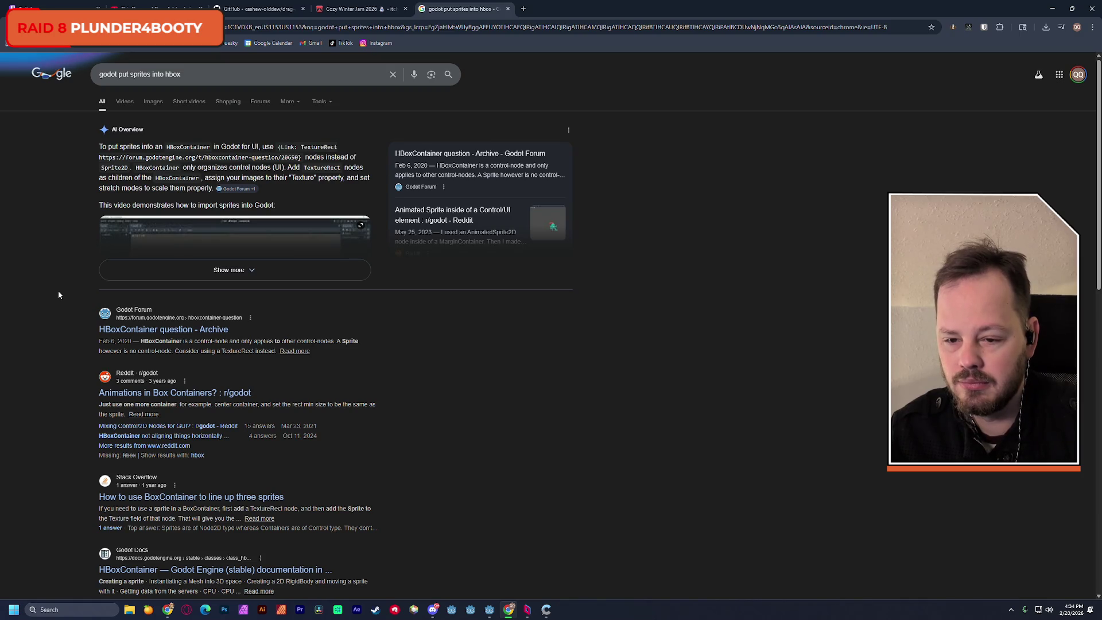
Open the 'HBoxContainer question - Archive' forum thread and scroll through its TextureRect advice.
click(125, 333)
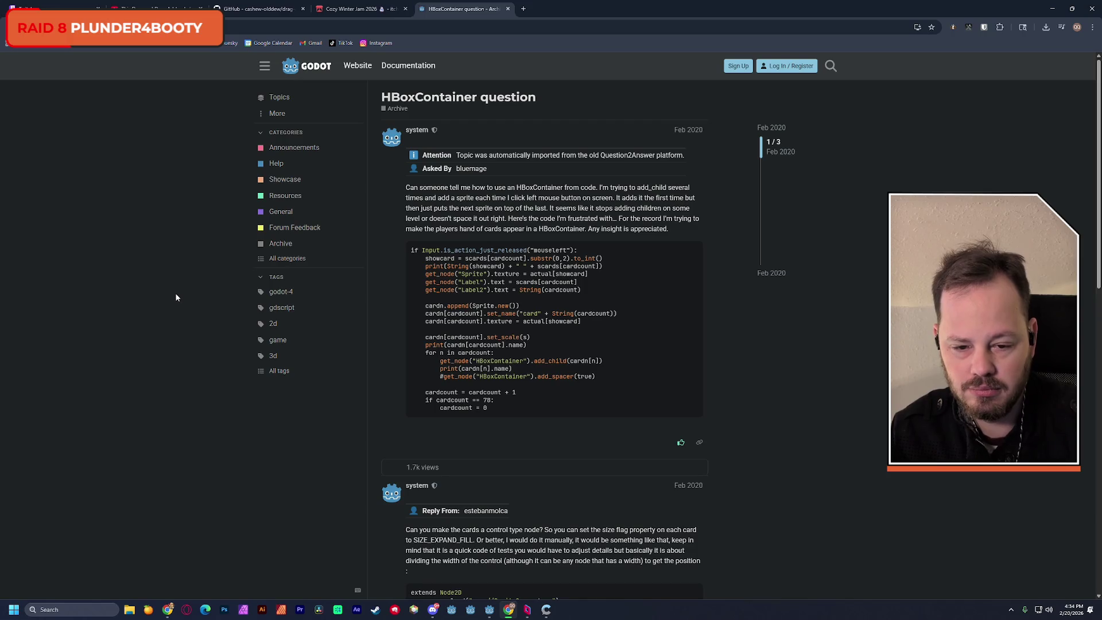
scroll(169, 281, down, 4)
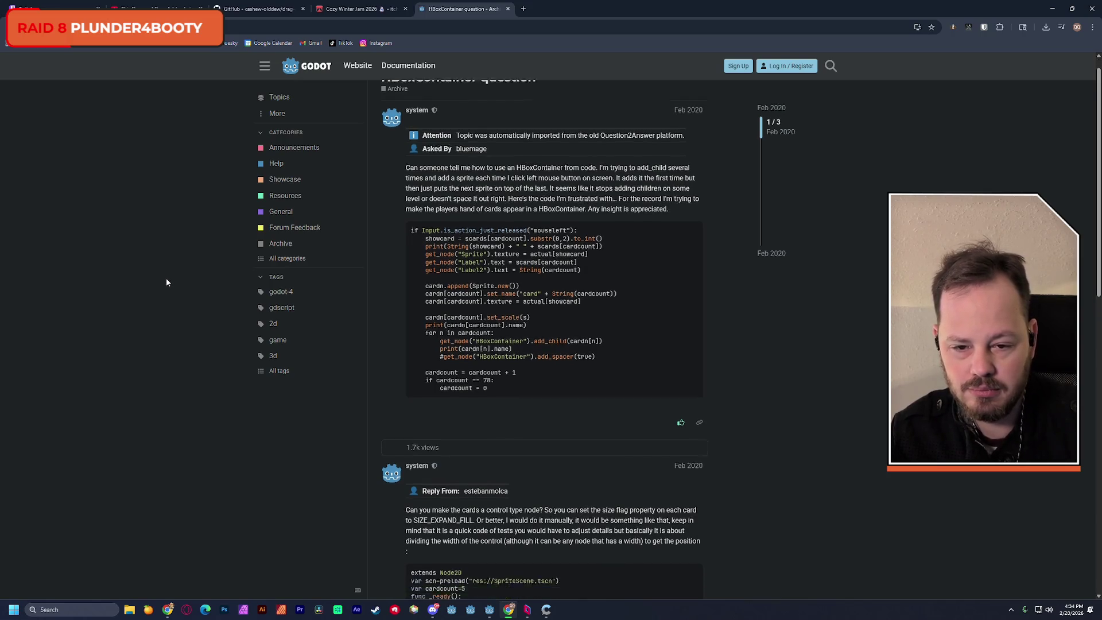
scroll(166, 283, down, 6)
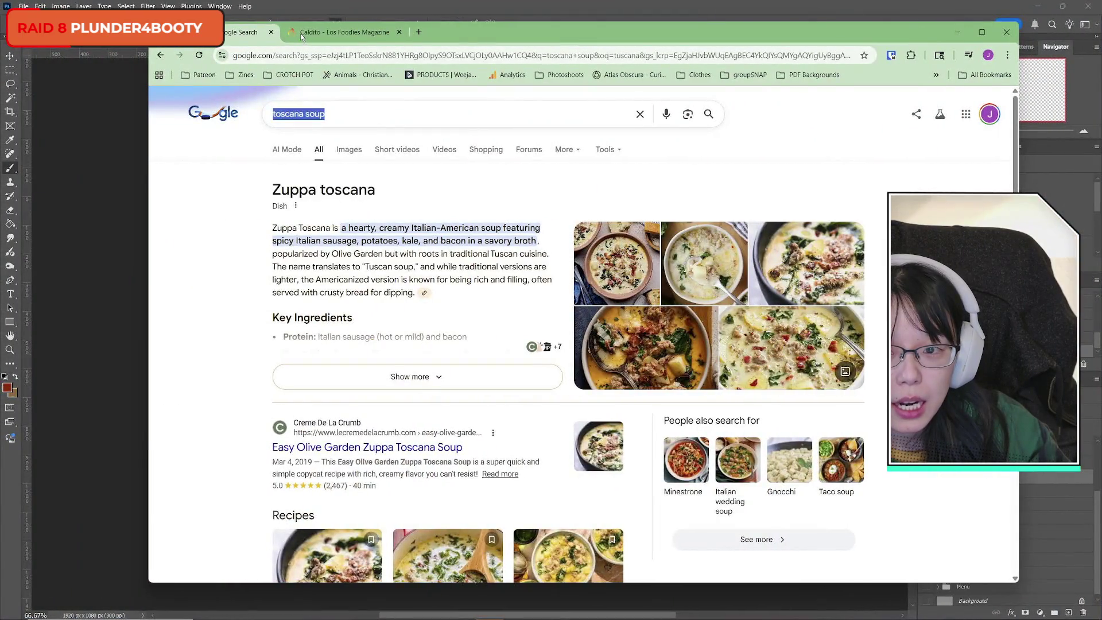
Move Chrome up-left and enlarge it, glance at the Caldito tab, then return to toscana soup results.
drag(301, 37, 207, 27)
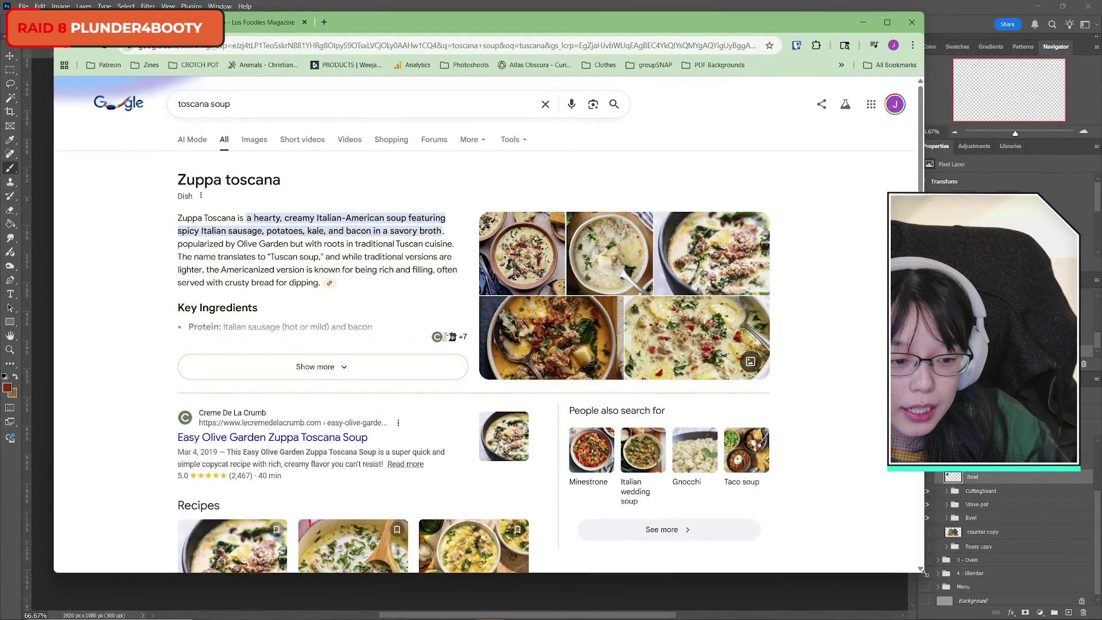
drag(923, 575, 1053, 613)
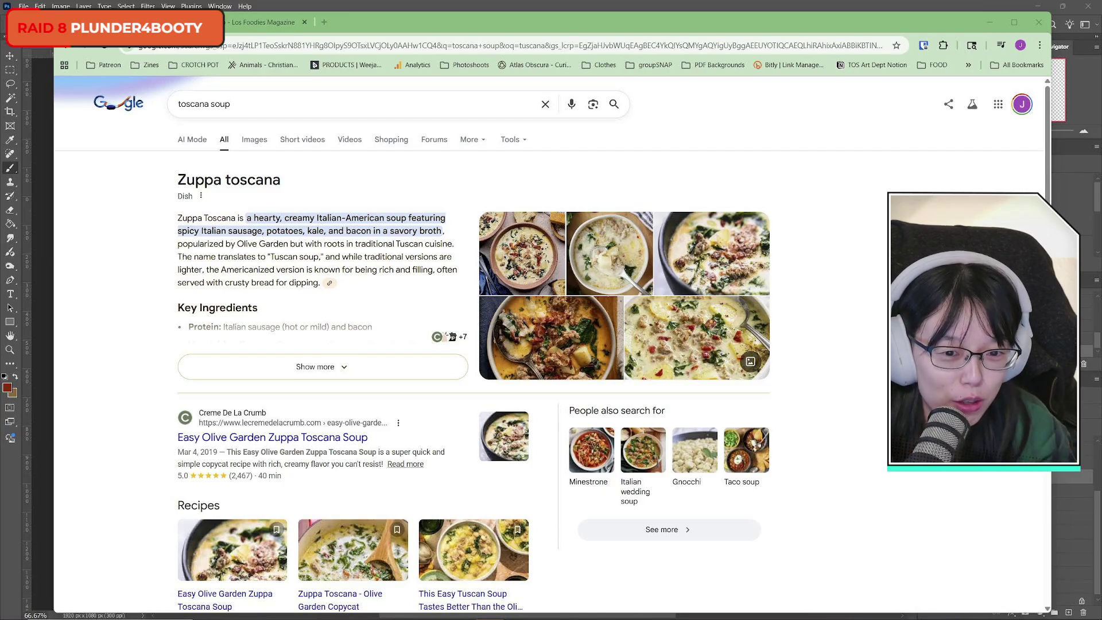
click(231, 26)
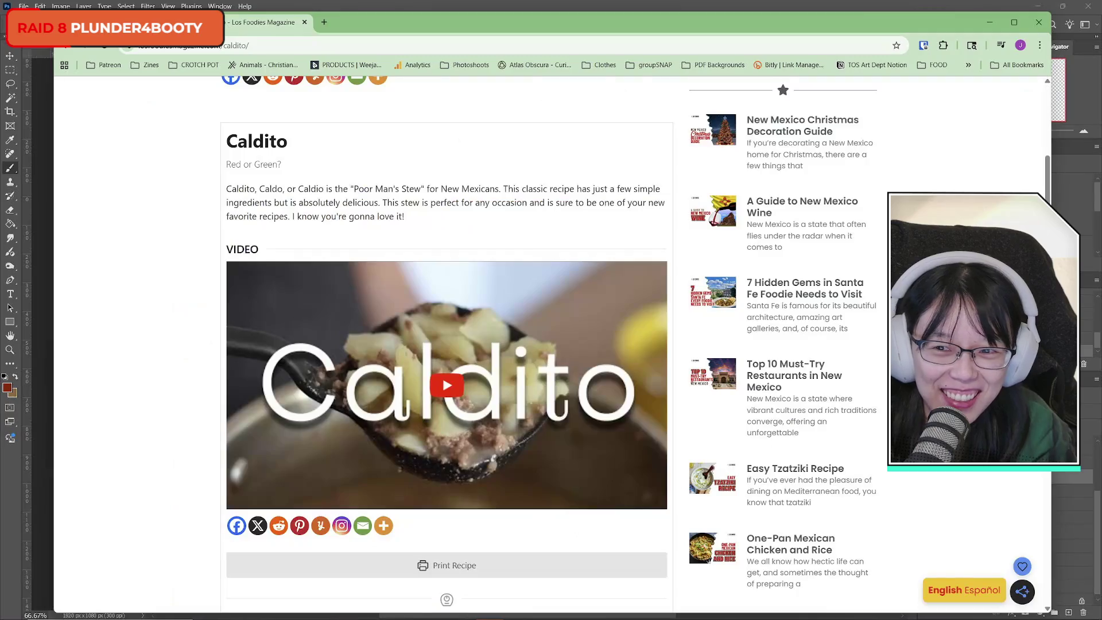
click(183, 22)
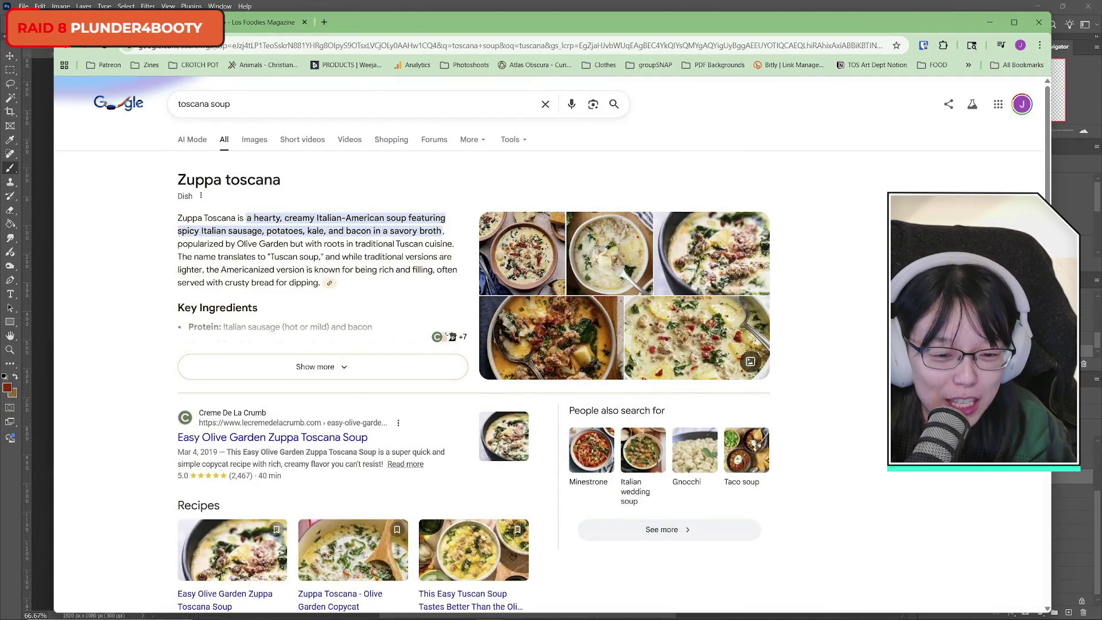